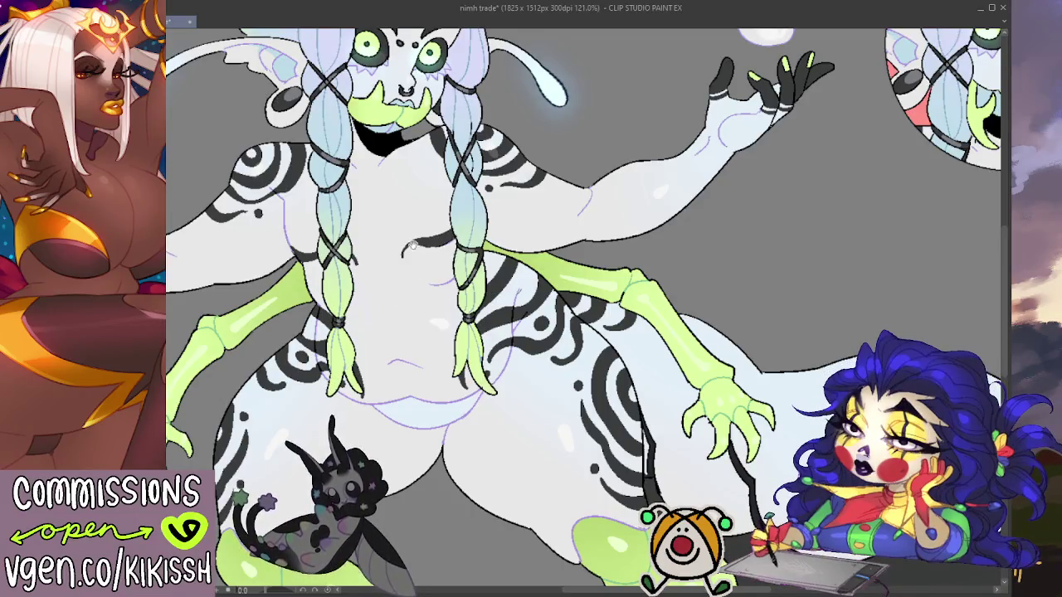
# Step: Pan and zoom across the moth creature to review the whole design
pyautogui.moveTo(422, 270); pyautogui.dragTo(465, 324)
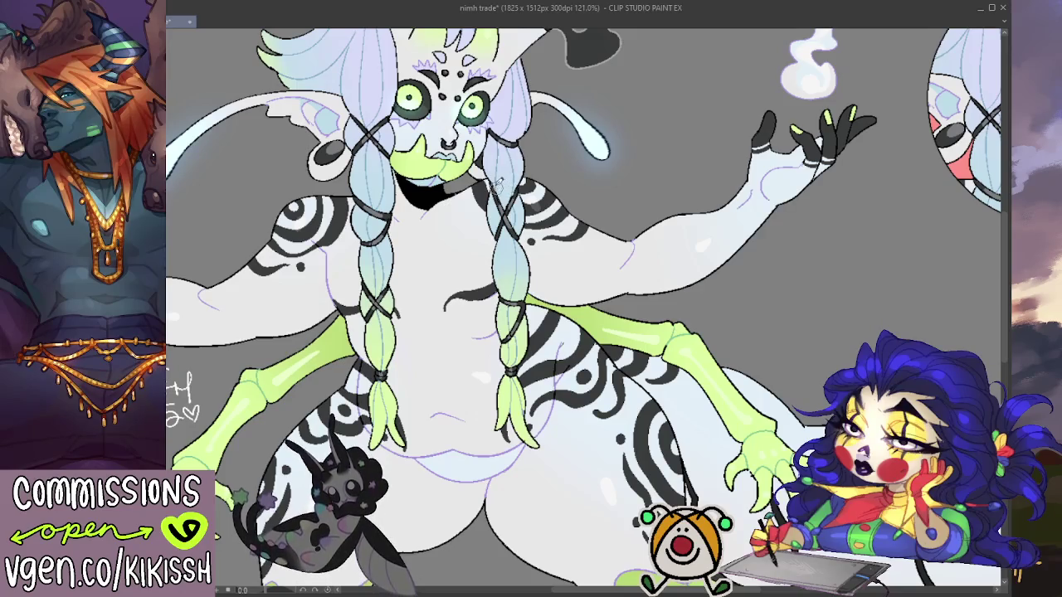
pyautogui.scroll(-2, 509, 79)
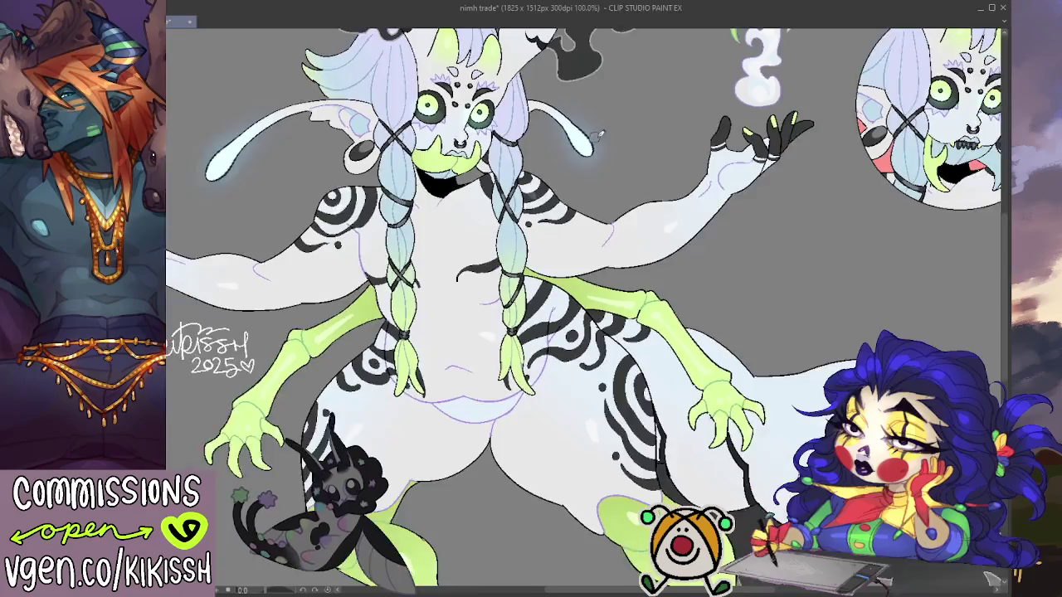
pyautogui.scroll(-2, 510, 79)
pyautogui.moveTo(782, 210); pyautogui.dragTo(778, 260)
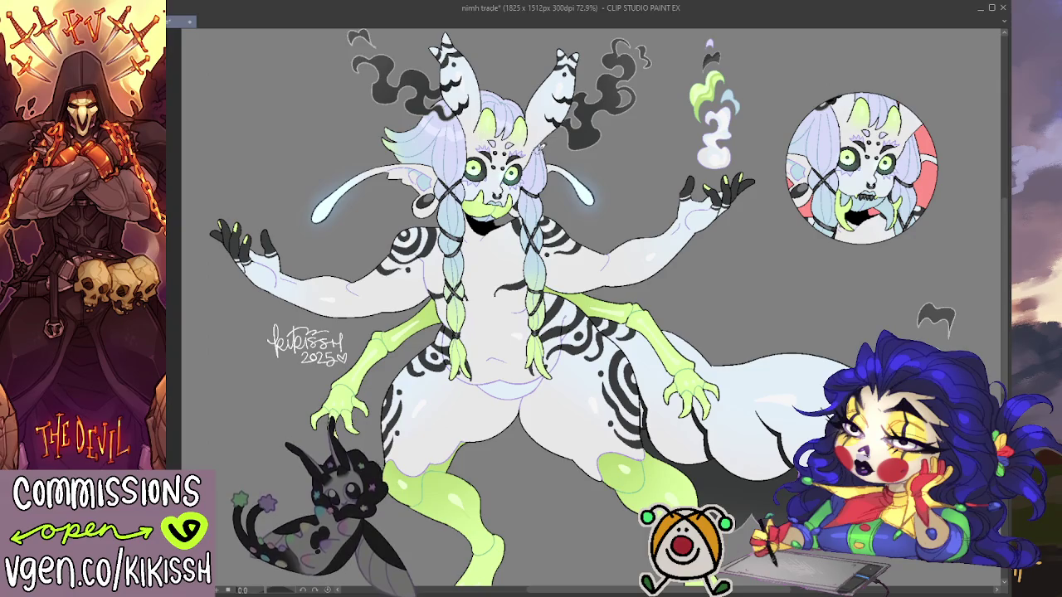
pyautogui.moveTo(724, 269); pyautogui.dragTo(693, 267)
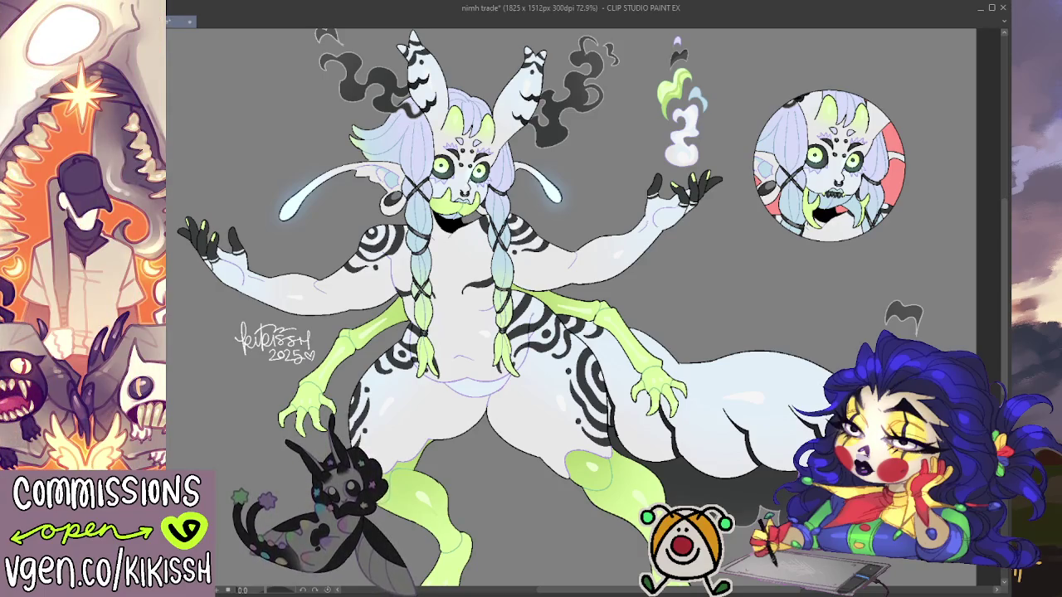
pyautogui.moveTo(172, 296); pyautogui.dragTo(172, 307)
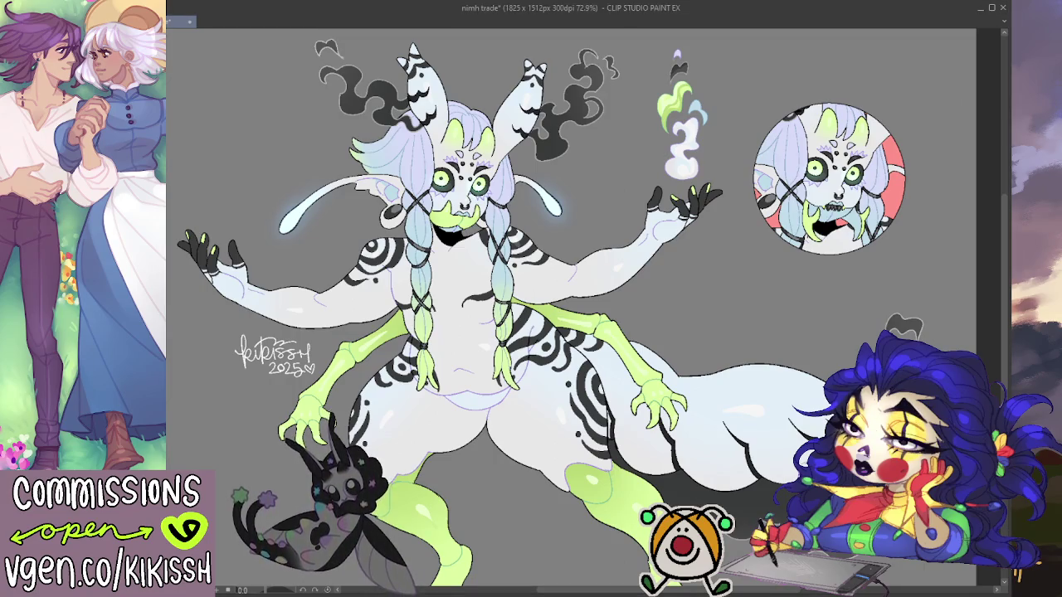
pyautogui.moveTo(730, 463)
pyautogui.mouseDown()
pyautogui.moveTo(760, 461)
pyautogui.moveTo(762, 450)
pyautogui.mouseUp()
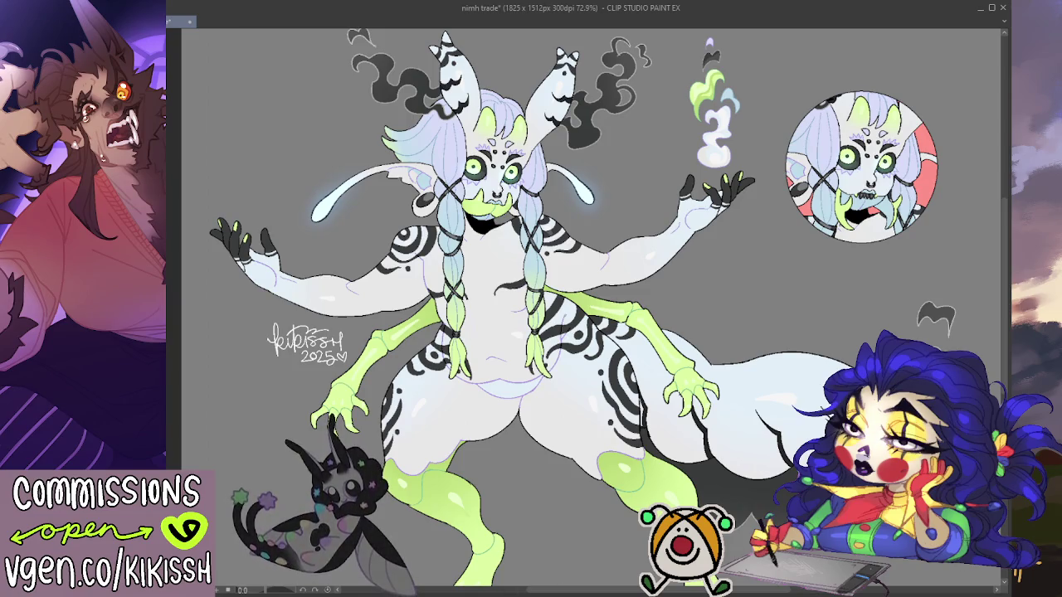
pyautogui.moveTo(751, 424)
pyautogui.mouseDown()
pyautogui.moveTo(733, 373)
pyautogui.moveTo(736, 401)
pyautogui.mouseUp()
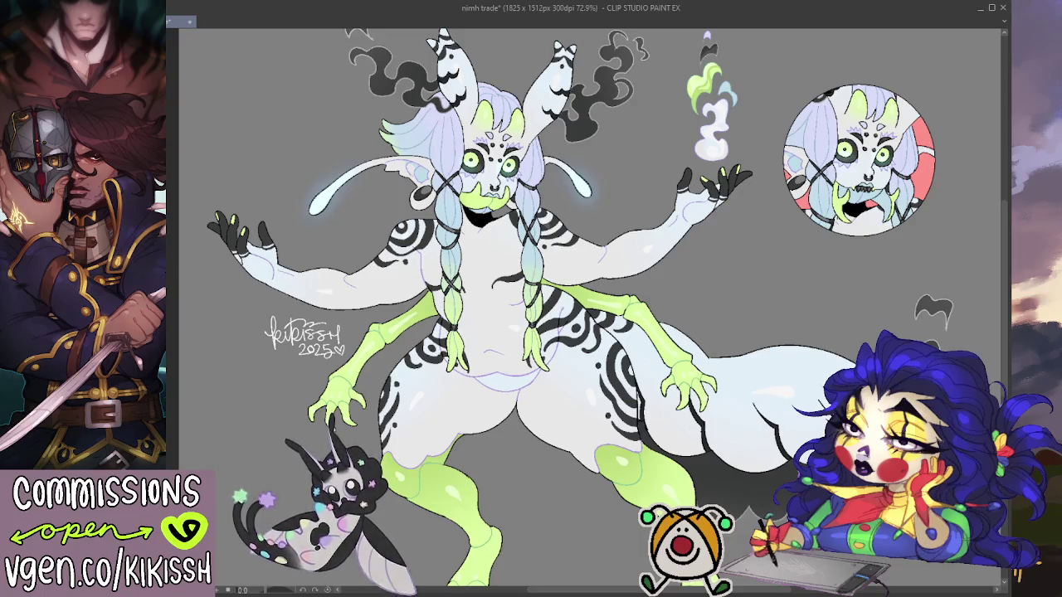
pyautogui.scroll(2, 565, 386)
pyautogui.scroll(3, 597, 373)
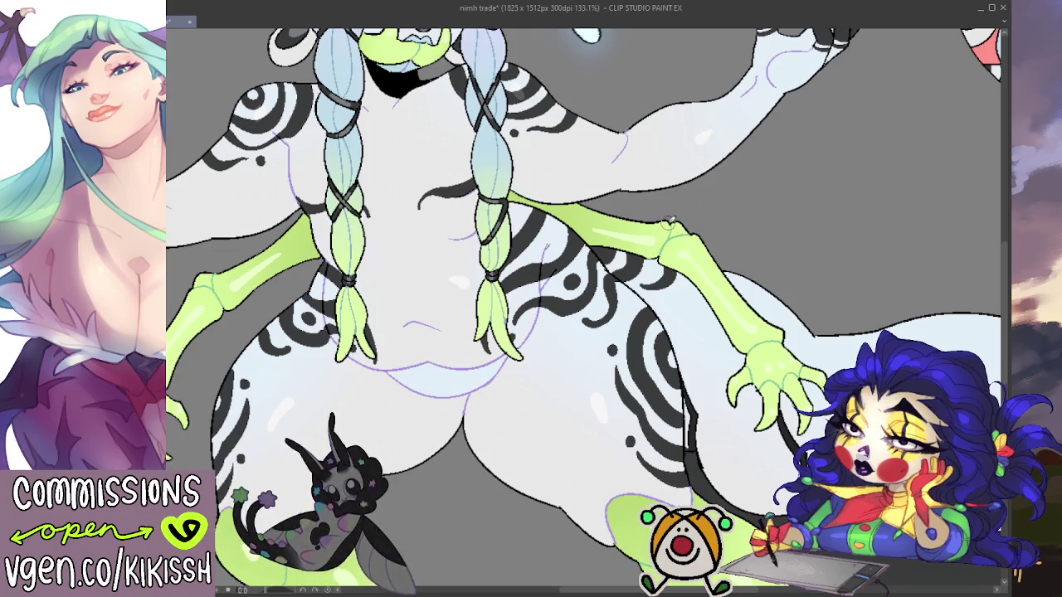
# Step: Zoom out to 60% with the full character centred and save the file
pyautogui.scroll(-2, 671, 219)
pyautogui.scroll(-2, 671, 220)
pyautogui.scroll(-1, 671, 219)
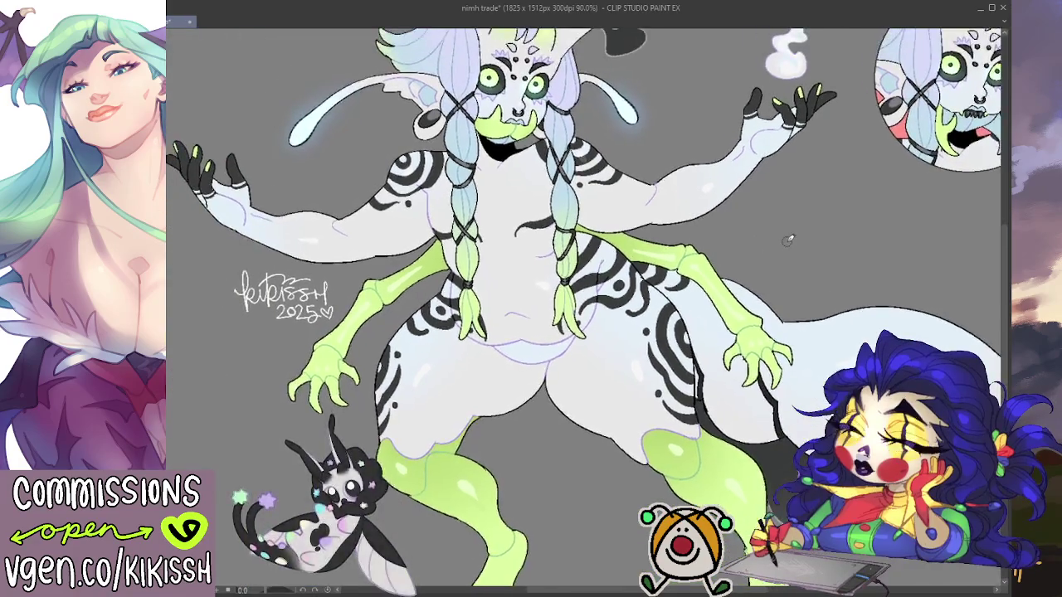
pyautogui.scroll(-1, 802, 240)
pyautogui.moveTo(803, 240); pyautogui.dragTo(794, 267)
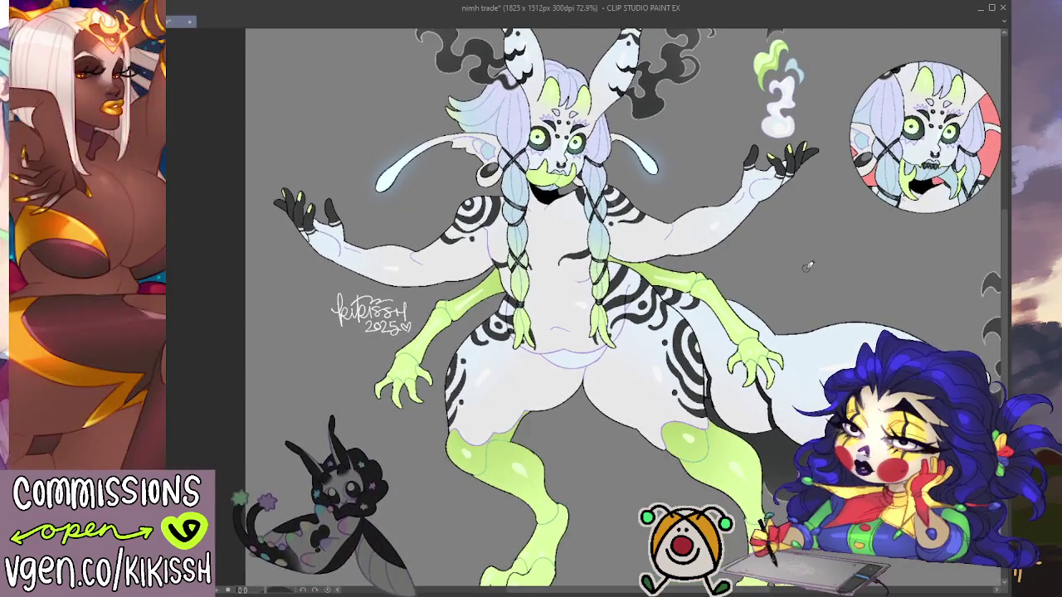
pyautogui.scroll(-1, 805, 264)
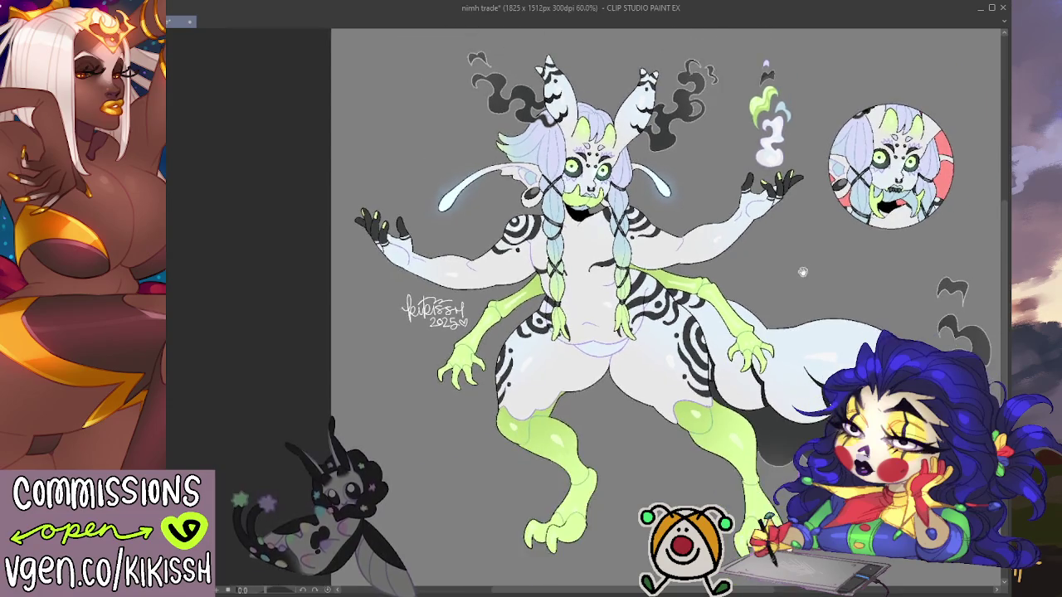
pyautogui.scroll(-1, 788, 270)
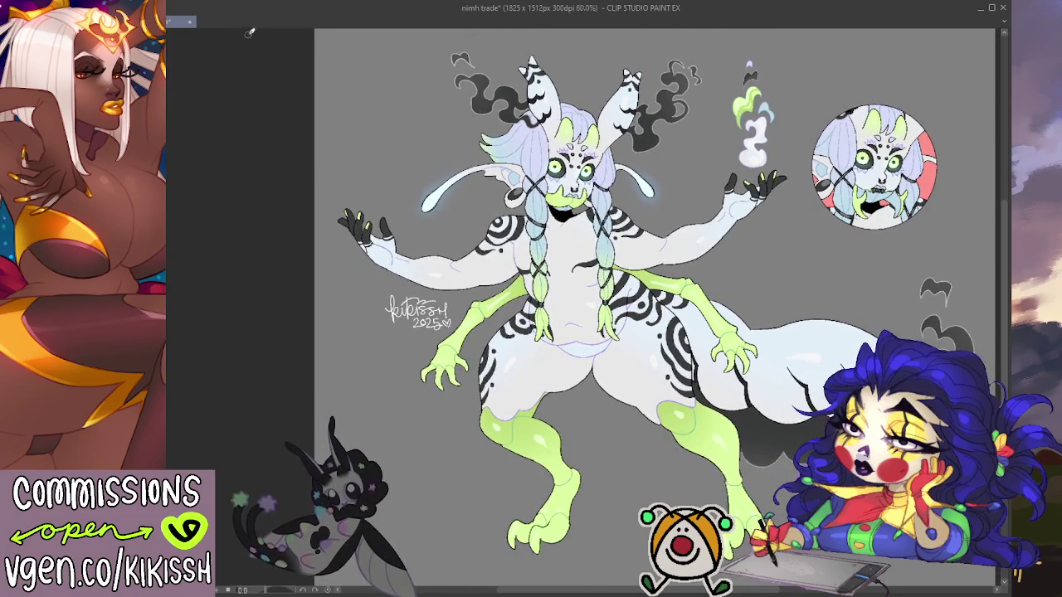
pyautogui.hotkey('ctrl', 's')
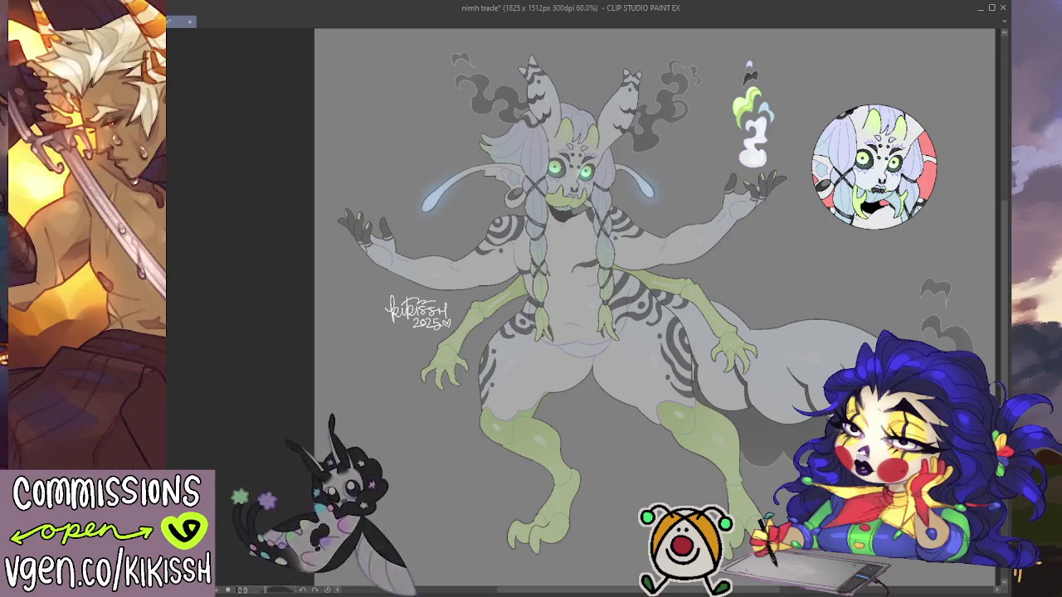
pyautogui.hotkey('ctrl', 'z')
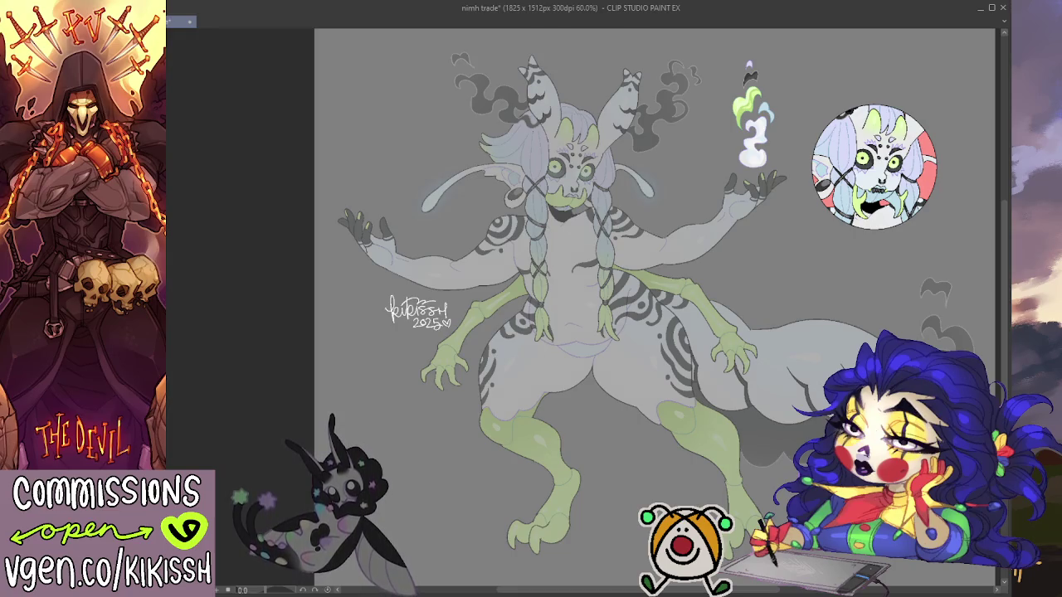
pyautogui.scroll(2, 673, 248)
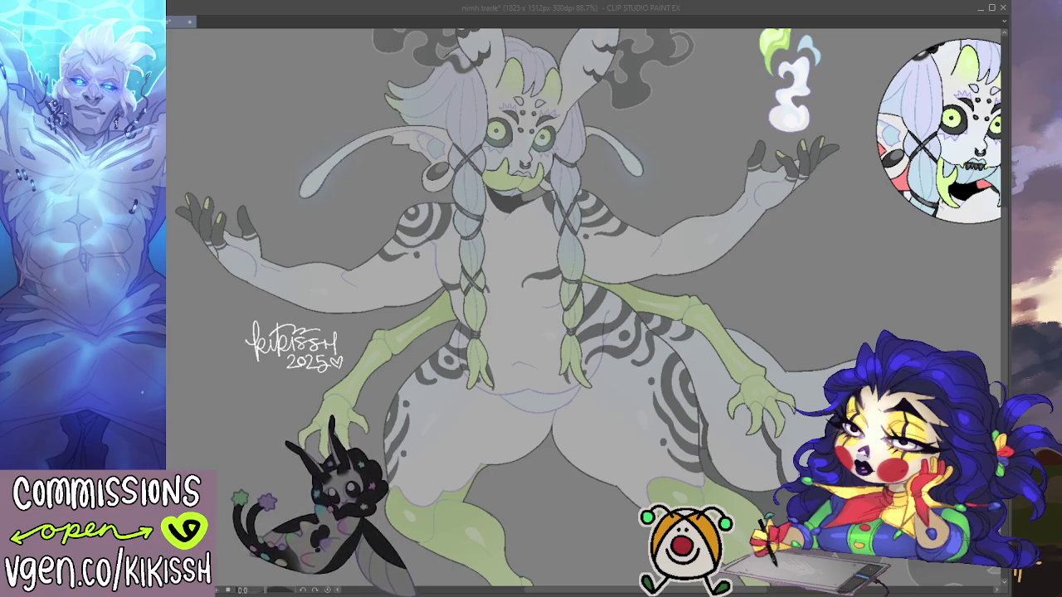
pyautogui.hotkey('alt', 'Tab')
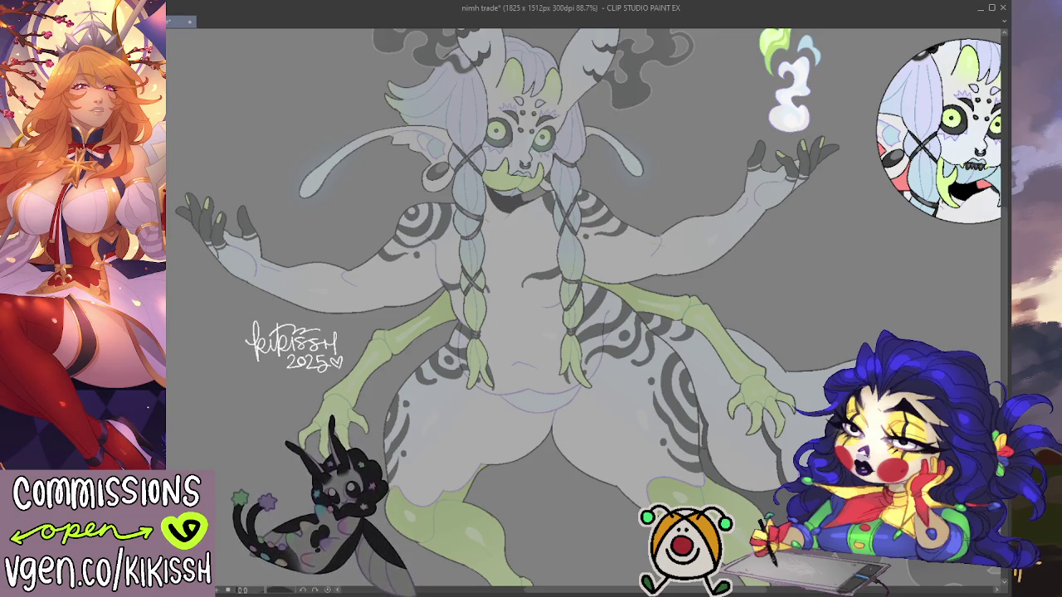
pyautogui.moveTo(484, 220); pyautogui.dragTo(524, 206)
# Step: Remove the stray strokes under the mouth and draw a first red loop around the chest
pyautogui.hotkey('ctrl', 'z')
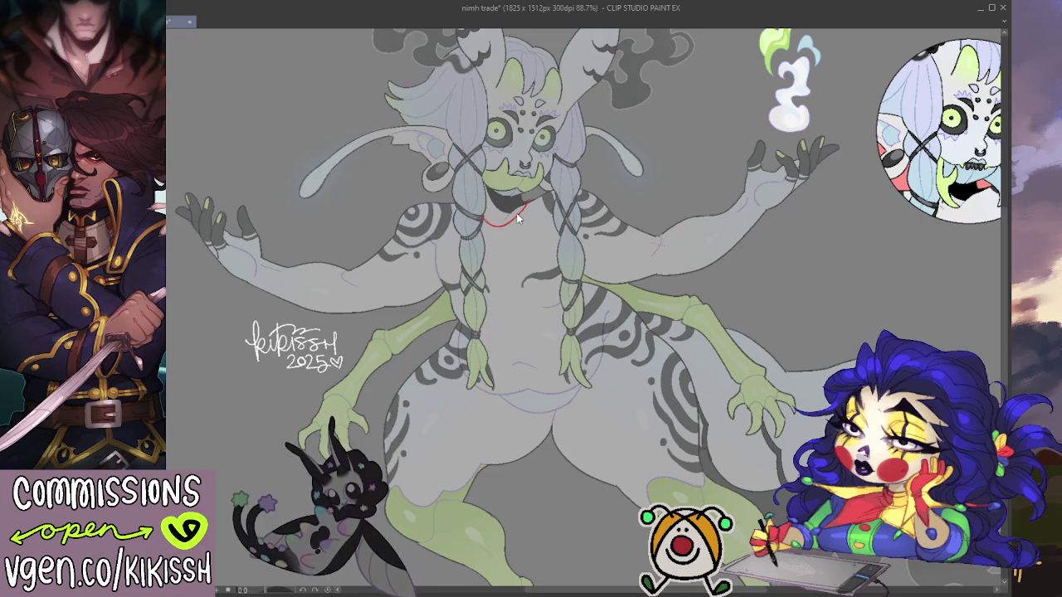
pyautogui.hotkey('ctrl', 'z')
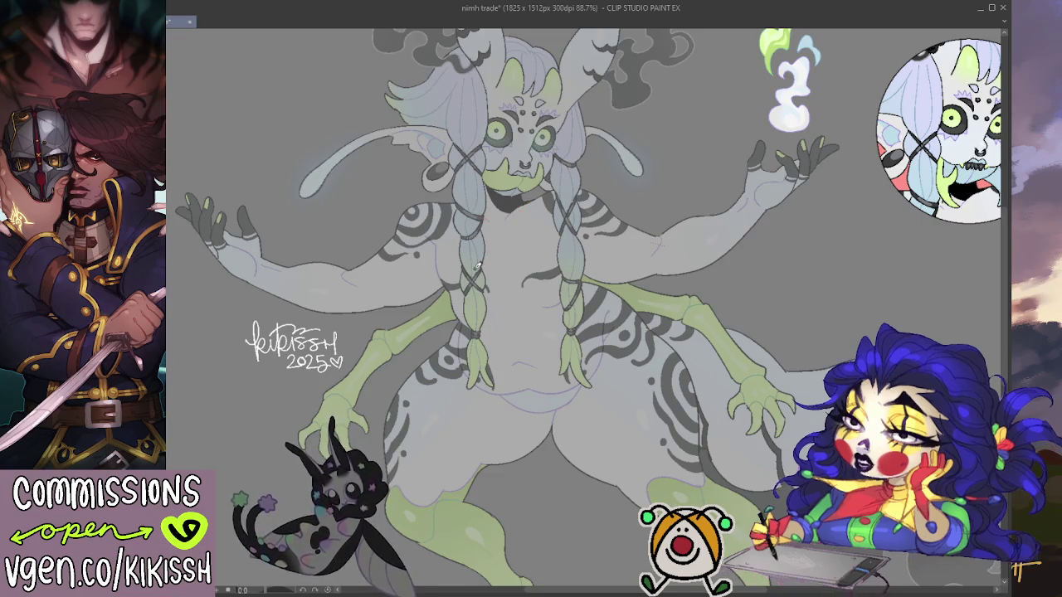
pyautogui.moveTo(467, 266)
pyautogui.mouseDown()
pyautogui.moveTo(531, 257)
pyautogui.moveTo(525, 288)
pyautogui.mouseUp()
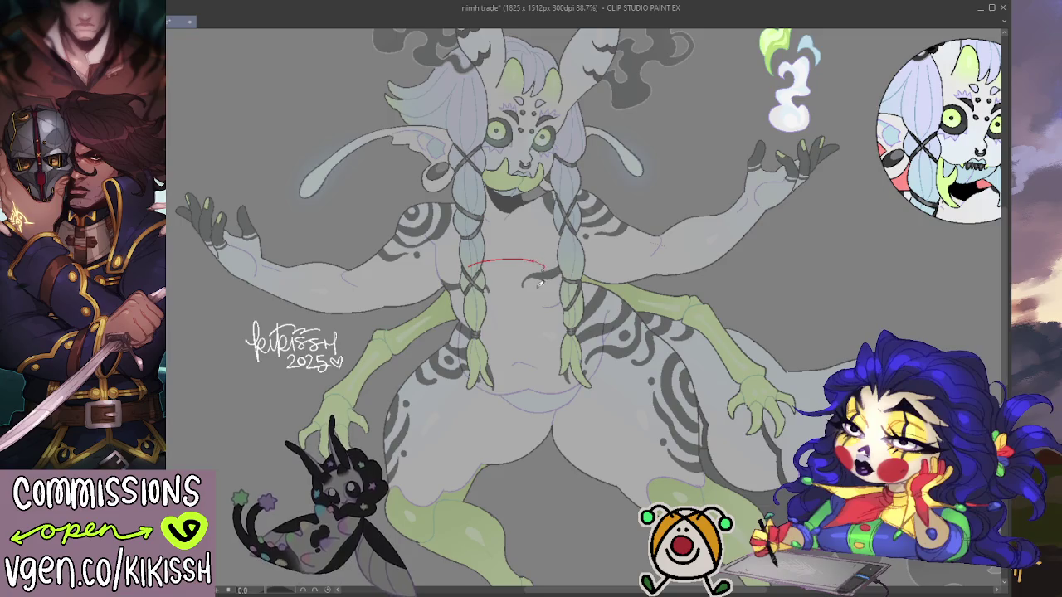
pyautogui.hotkey('ctrl', 'z')
pyautogui.moveTo(466, 264)
pyautogui.mouseDown()
pyautogui.moveTo(501, 311)
pyautogui.moveTo(539, 285)
pyautogui.mouseUp()
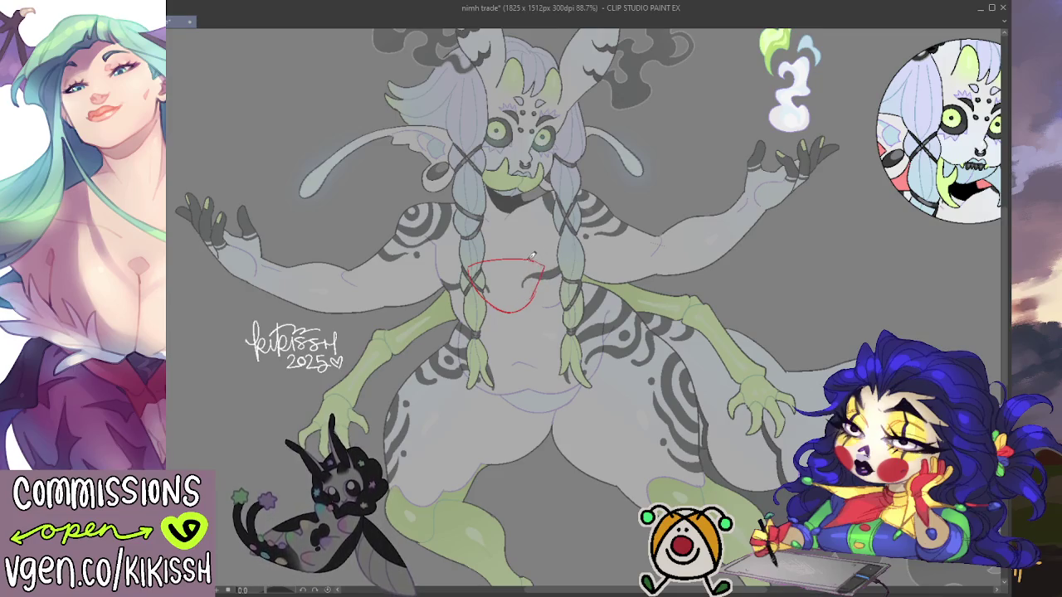
pyautogui.moveTo(535, 289)
pyautogui.mouseDown()
pyautogui.moveTo(500, 309)
pyautogui.moveTo(472, 280)
pyautogui.mouseUp()
pyautogui.moveTo(536, 263); pyautogui.dragTo(533, 297)
# Step: Extend the top chest arc and redraw the lower arc several times to close the oval
pyautogui.moveTo(472, 268)
pyautogui.mouseDown()
pyautogui.moveTo(456, 280)
pyautogui.moveTo(557, 265)
pyautogui.mouseUp()
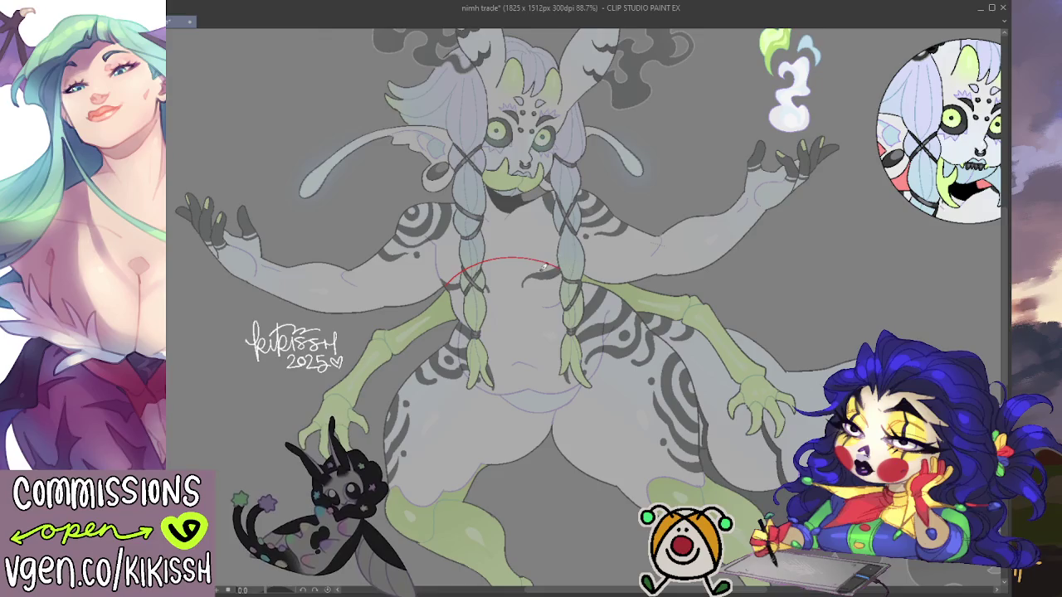
pyautogui.moveTo(445, 286); pyautogui.dragTo(564, 272)
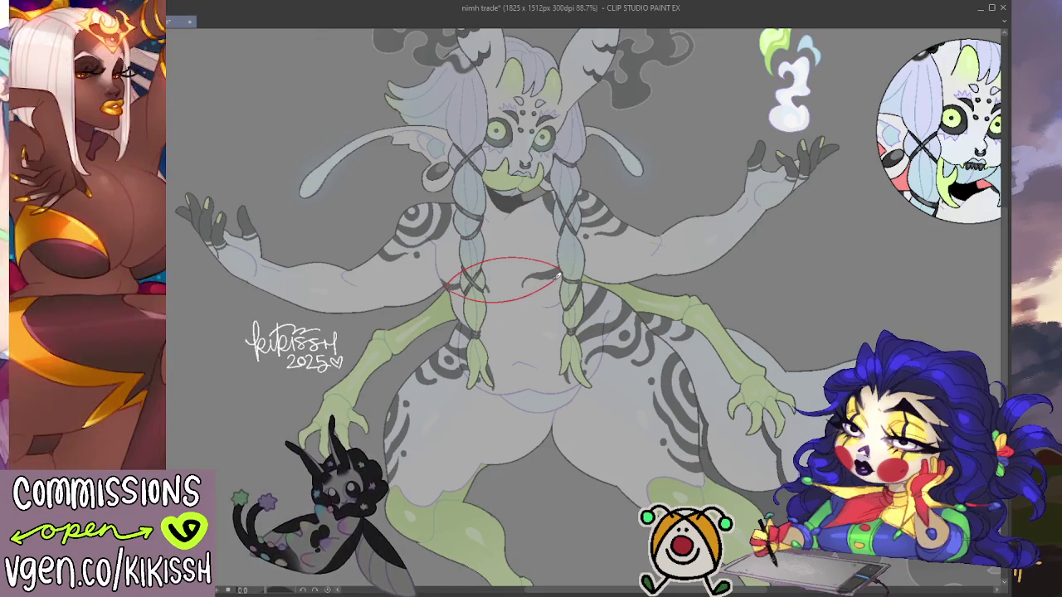
pyautogui.hotkey('ctrl', 'z')
pyautogui.moveTo(449, 286); pyautogui.dragTo(566, 272)
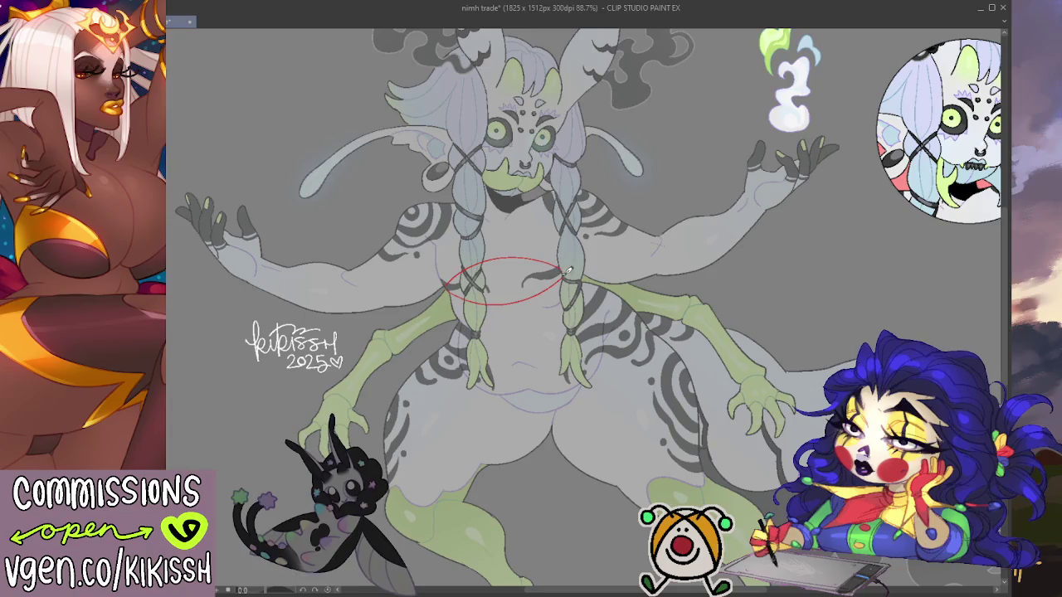
pyautogui.hotkey('ctrl', 'z')
pyautogui.hotkey('ctrl', 'z')
pyautogui.moveTo(453, 290); pyautogui.dragTo(568, 278)
pyautogui.hotkey('ctrl', 'z')
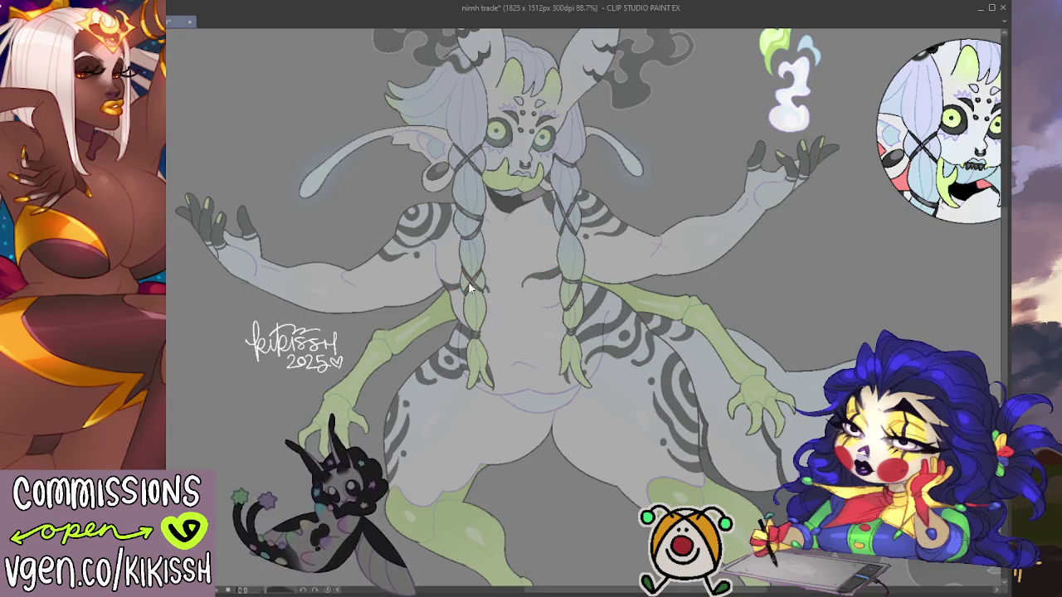
pyautogui.moveTo(448, 287); pyautogui.dragTo(571, 279)
pyautogui.hotkey('ctrl', 'z')
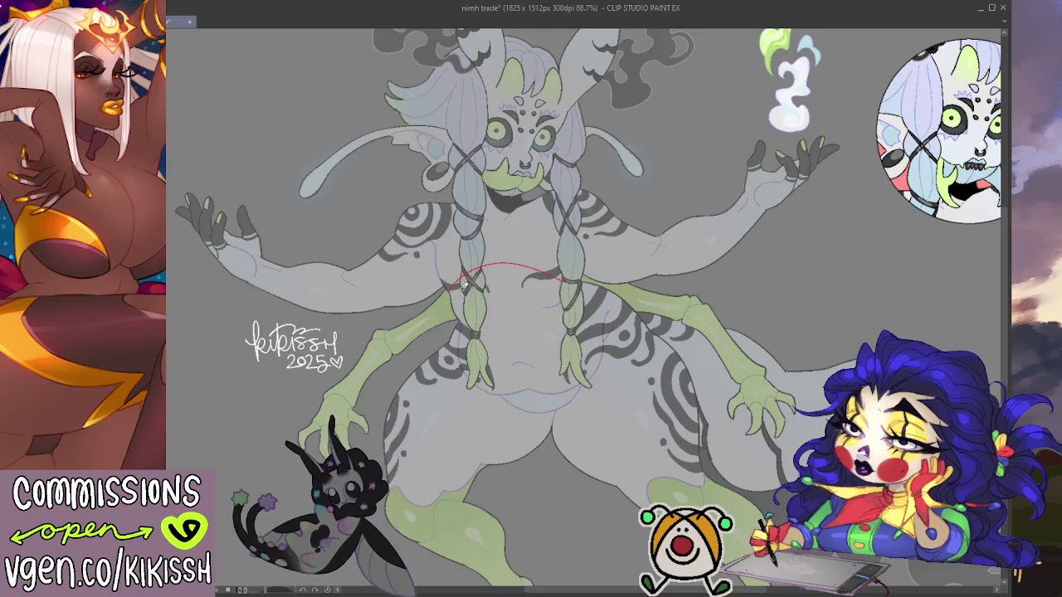
pyautogui.moveTo(455, 287); pyautogui.dragTo(571, 278)
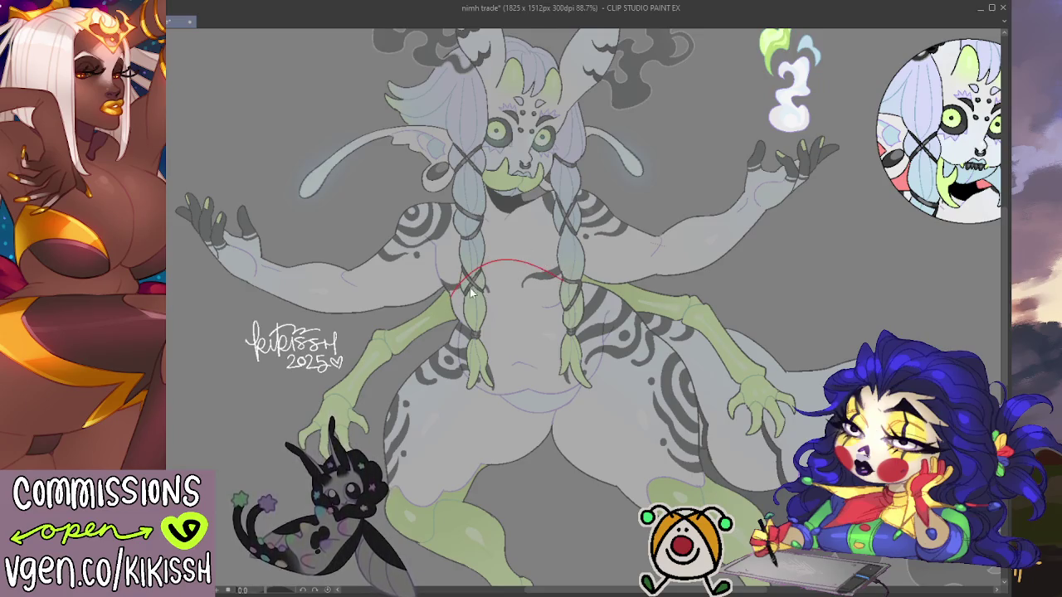
# Step: Settle the final bust-top arc across the chest, completing the red oval
pyautogui.hotkey('ctrl', 'z')
pyautogui.moveTo(452, 287); pyautogui.dragTo(557, 278)
pyautogui.hotkey('ctrl', 'z')
pyautogui.moveTo(455, 287); pyautogui.dragTo(564, 276)
pyautogui.hotkey('ctrl', 'z')
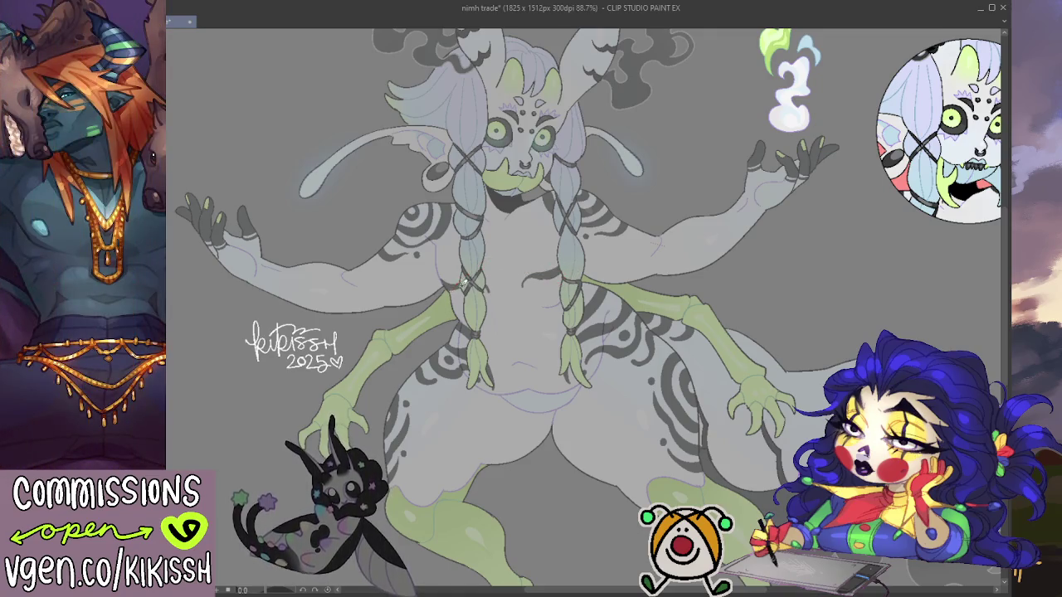
pyautogui.moveTo(455, 287); pyautogui.dragTo(571, 281)
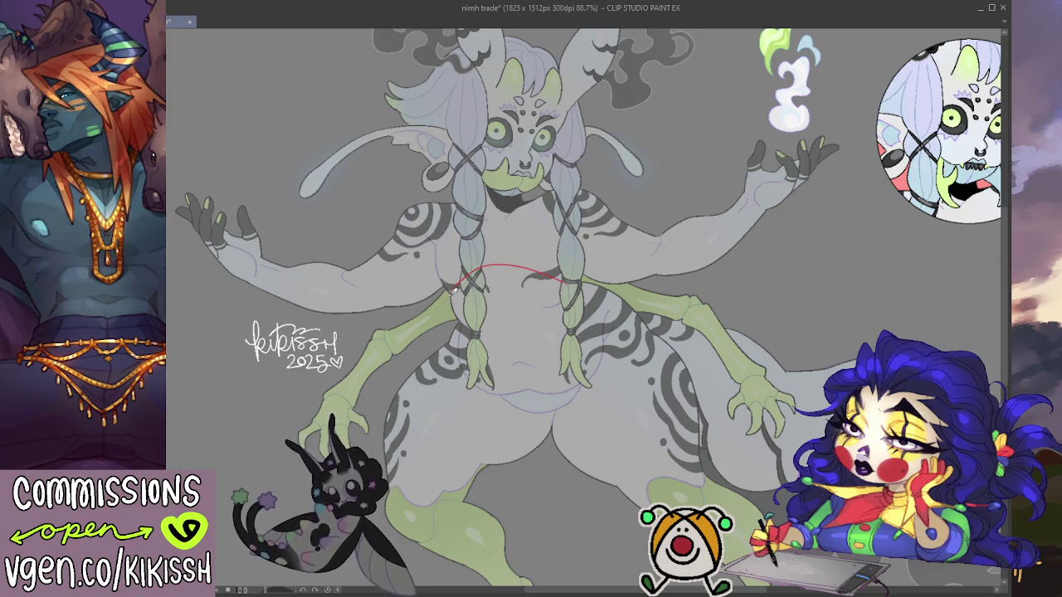
pyautogui.moveTo(454, 288); pyautogui.dragTo(567, 274)
pyautogui.hotkey('ctrl', 'z')
pyautogui.moveTo(453, 286)
pyautogui.mouseDown()
pyautogui.moveTo(519, 304)
pyautogui.moveTo(554, 280)
pyautogui.mouseUp()
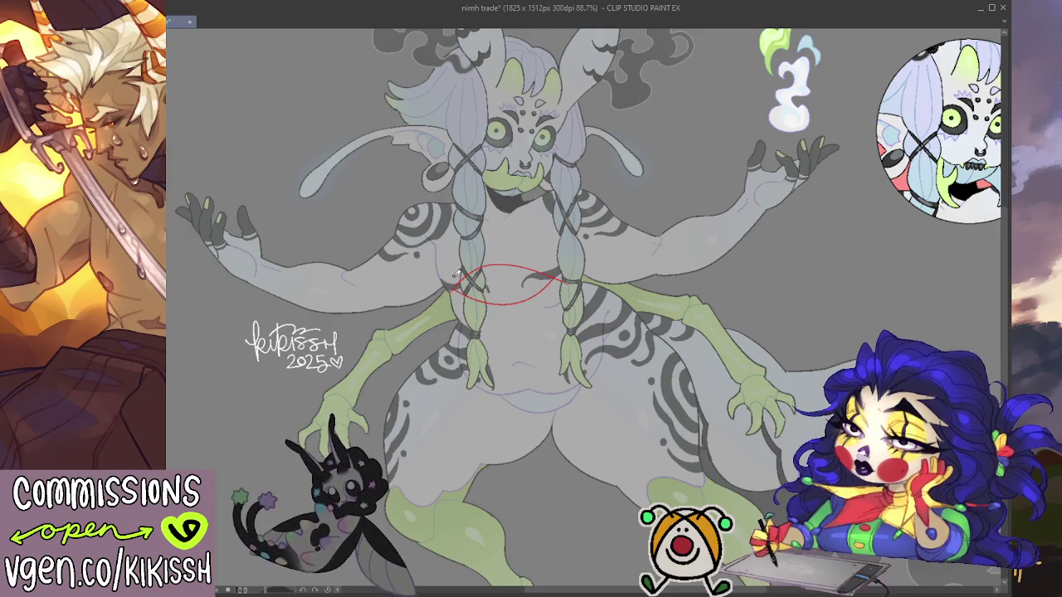
# Step: Sketch red left and right upper bust curves and a neckline across the chest
pyautogui.moveTo(446, 277); pyautogui.dragTo(474, 207)
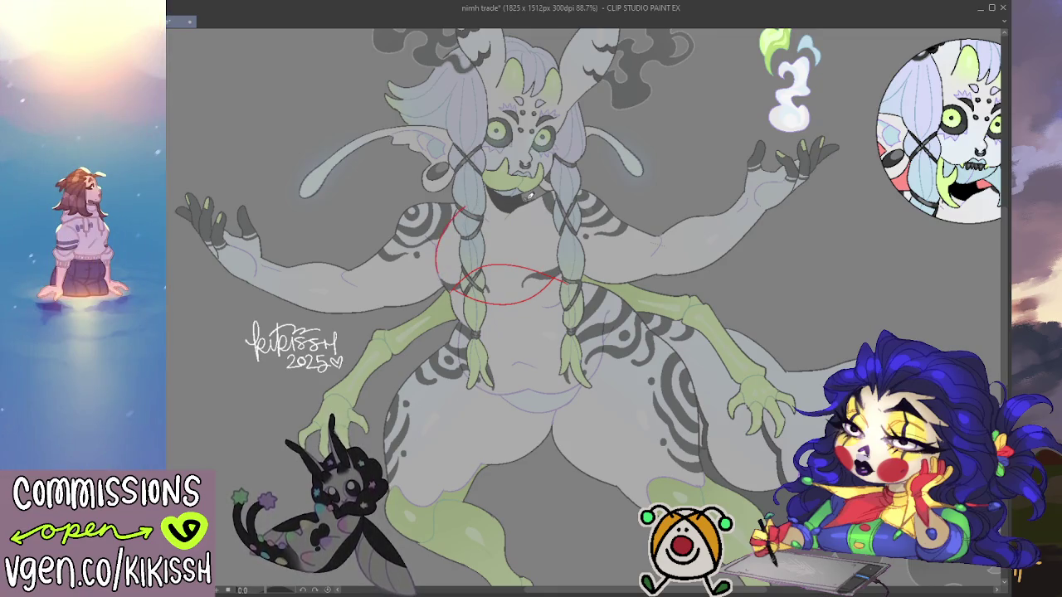
pyautogui.moveTo(545, 202)
pyautogui.mouseDown()
pyautogui.moveTo(574, 240)
pyautogui.moveTo(573, 262)
pyautogui.mouseUp()
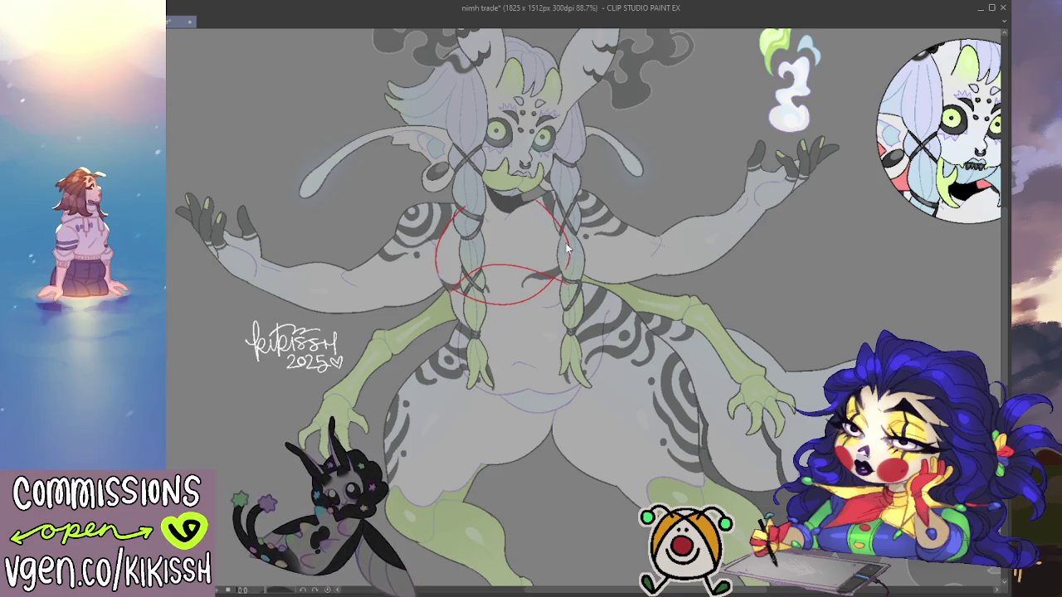
pyautogui.moveTo(545, 199); pyautogui.dragTo(578, 271)
pyautogui.moveTo(481, 209); pyautogui.dragTo(518, 205)
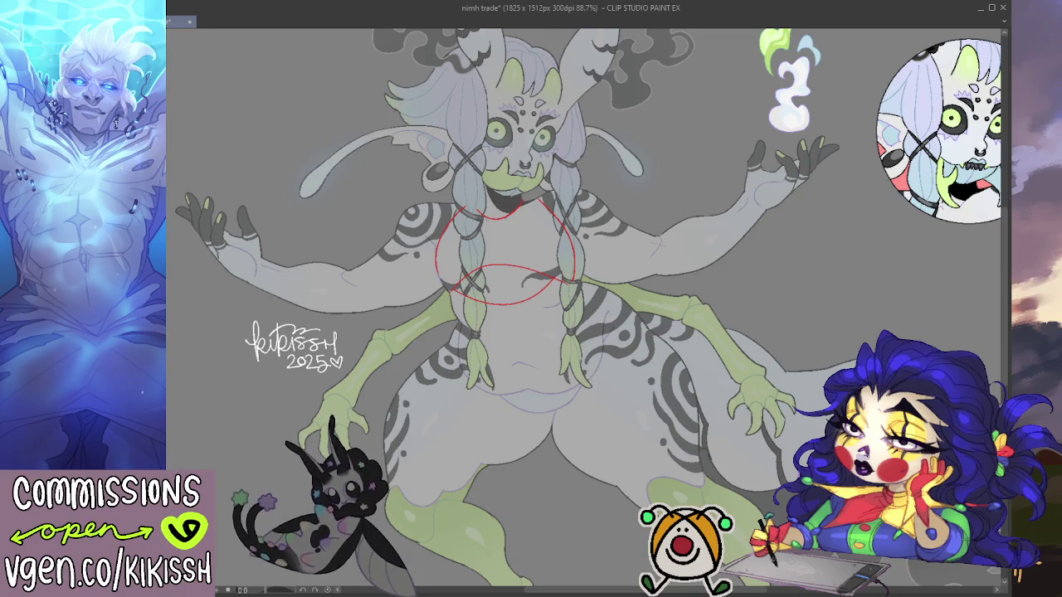
# Step: Add red cuff bands on both forearms, a drape under the left arm and a left shoulder line
pyautogui.moveTo(313, 266)
pyautogui.mouseDown()
pyautogui.moveTo(305, 291)
pyautogui.moveTo(333, 302)
pyautogui.mouseUp()
pyautogui.moveTo(329, 260)
pyautogui.mouseDown()
pyautogui.moveTo(319, 309)
pyautogui.moveTo(347, 307)
pyautogui.moveTo(346, 267)
pyautogui.mouseUp()
pyautogui.moveTo(662, 236)
pyautogui.mouseDown()
pyautogui.moveTo(680, 275)
pyautogui.moveTo(684, 221)
pyautogui.mouseUp()
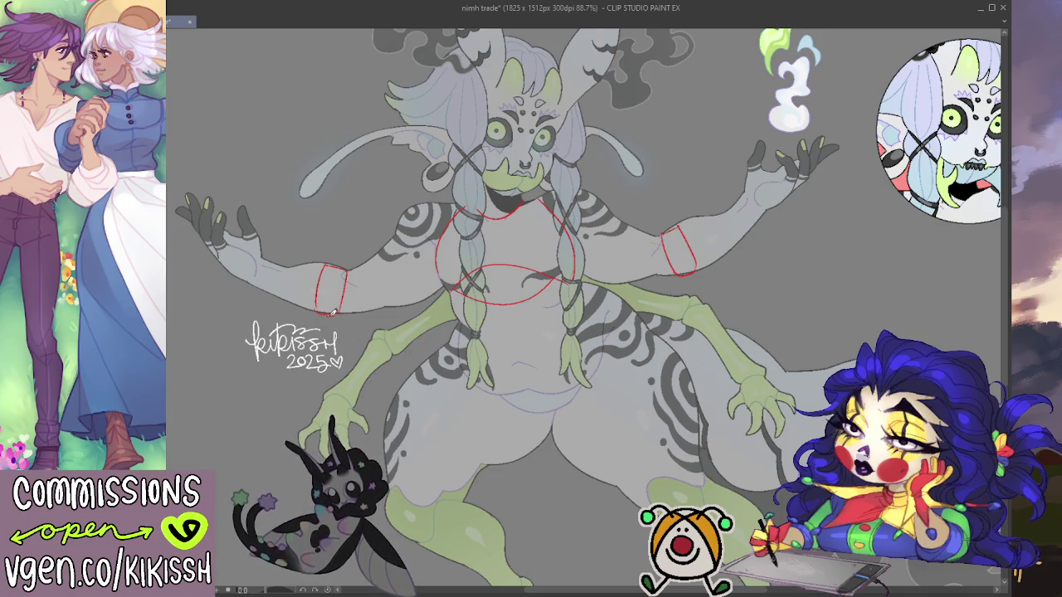
pyautogui.moveTo(330, 314)
pyautogui.mouseDown()
pyautogui.moveTo(378, 374)
pyautogui.moveTo(457, 316)
pyautogui.mouseUp()
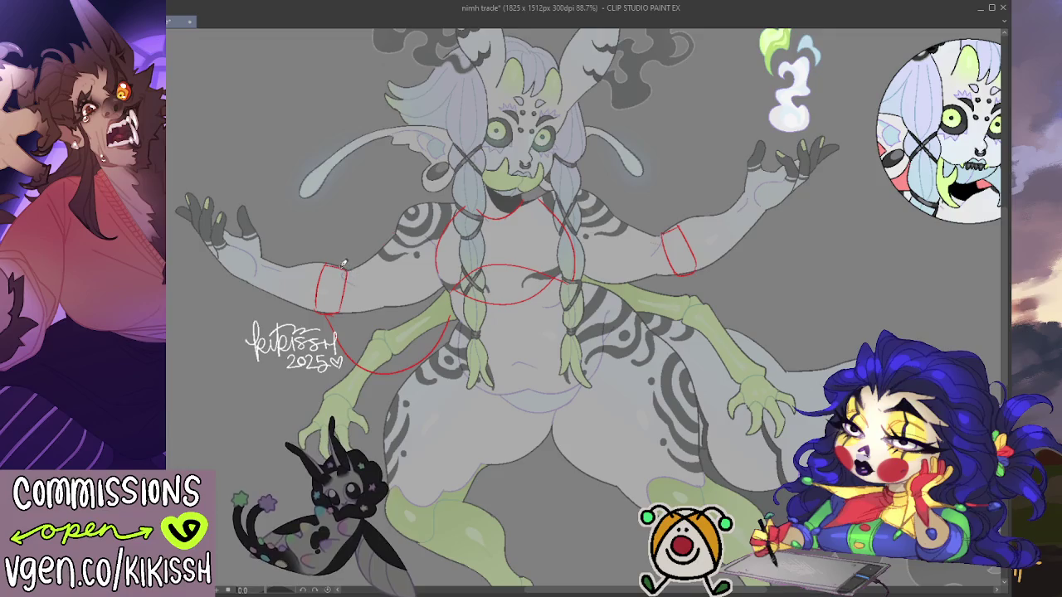
pyautogui.moveTo(335, 266); pyautogui.dragTo(398, 238)
# Step: Replace the old left-arm guides with a red sleeve drape curve and a left cuff band
pyautogui.hotkey('ctrl', 'z')
pyautogui.hotkey('ctrl', 'z')
pyautogui.hotkey('ctrl', 'z')
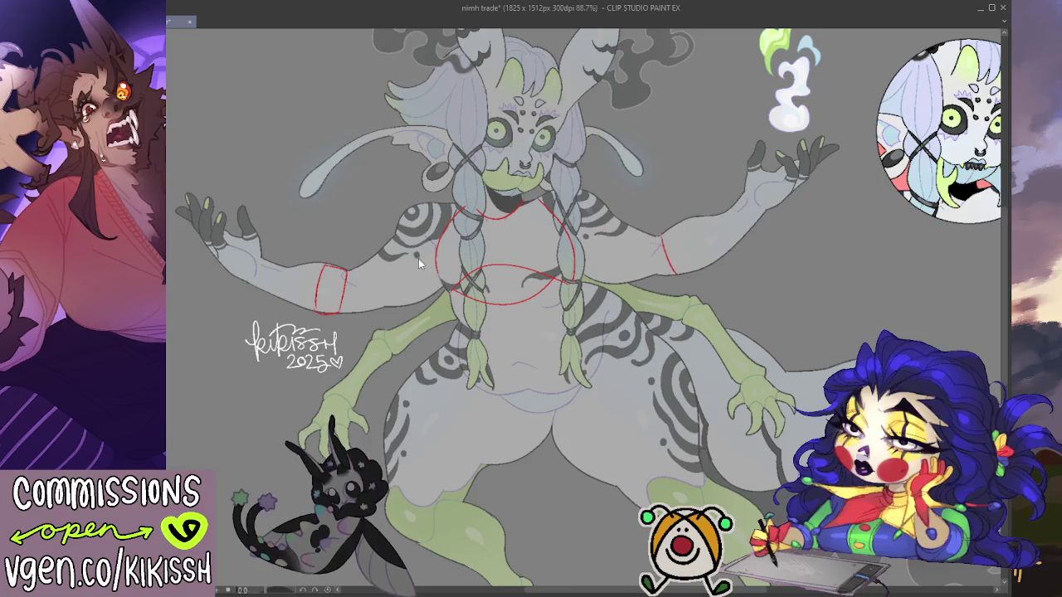
pyautogui.hotkey('ctrl', 'z')
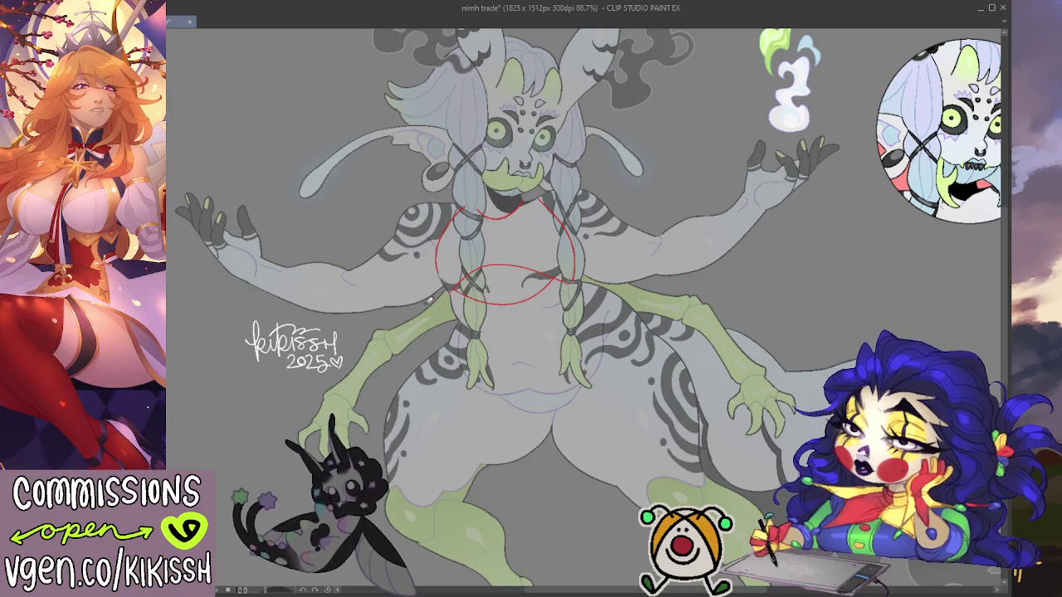
pyautogui.moveTo(277, 299); pyautogui.dragTo(435, 293)
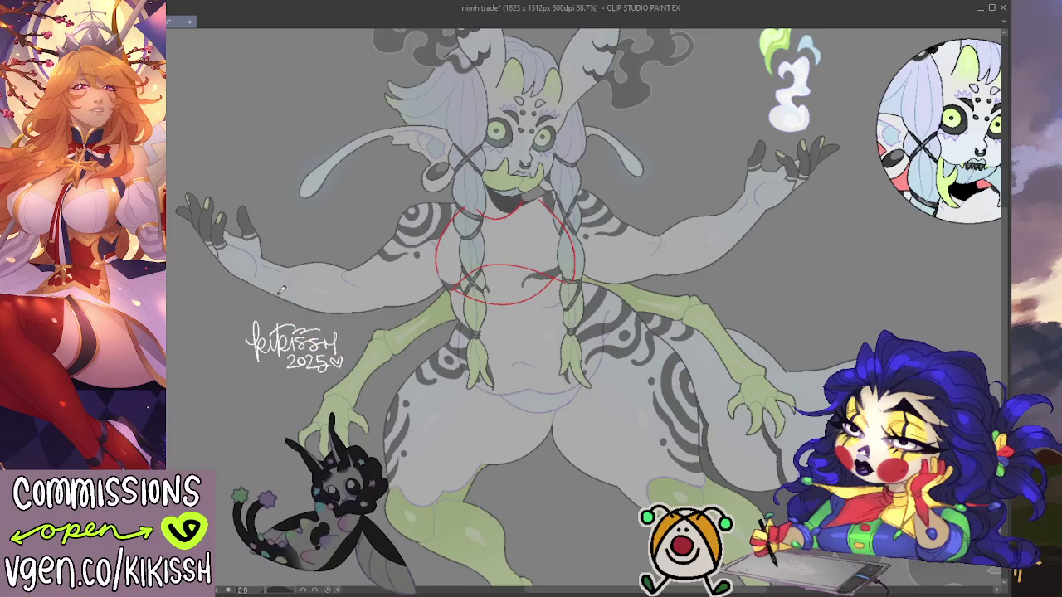
pyautogui.hotkey('ctrl', 'z')
pyautogui.moveTo(272, 294); pyautogui.dragTo(436, 287)
pyautogui.hotkey('ctrl', 'z')
pyautogui.moveTo(264, 292)
pyautogui.mouseDown()
pyautogui.moveTo(381, 360)
pyautogui.moveTo(447, 282)
pyautogui.mouseUp()
pyautogui.moveTo(266, 293); pyautogui.dragTo(279, 264)
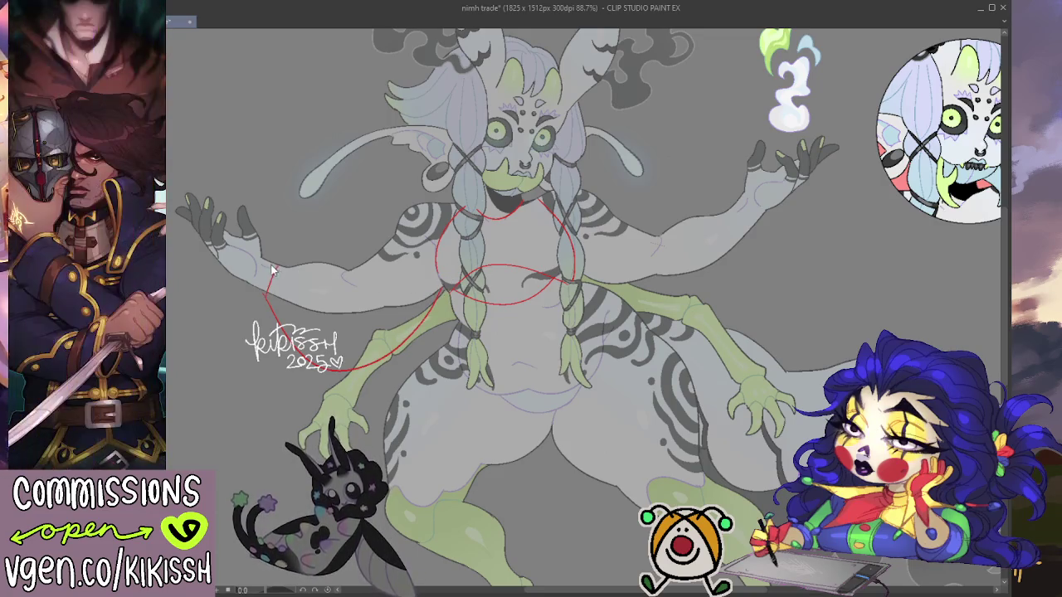
pyautogui.hotkey('ctrl', 'z')
pyautogui.moveTo(281, 264)
pyautogui.mouseDown()
pyautogui.moveTo(266, 284)
pyautogui.moveTo(249, 278)
pyautogui.mouseUp()
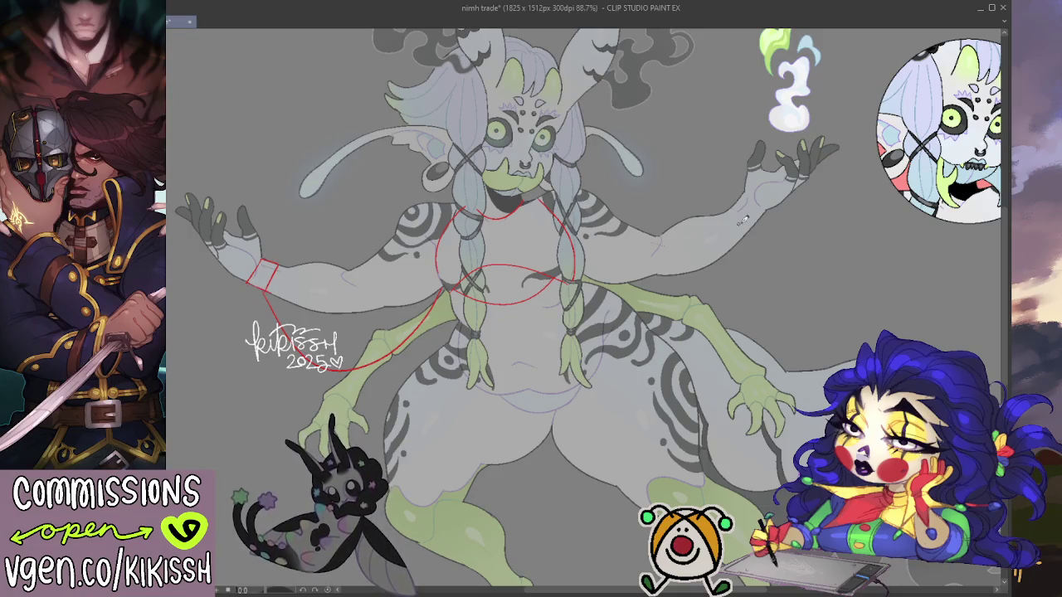
# Step: Add a right cuff band, a right sleeve drape and top edges for both sleeves, then zoom out
pyautogui.moveTo(733, 207); pyautogui.dragTo(749, 229)
pyautogui.moveTo(746, 191); pyautogui.dragTo(759, 209)
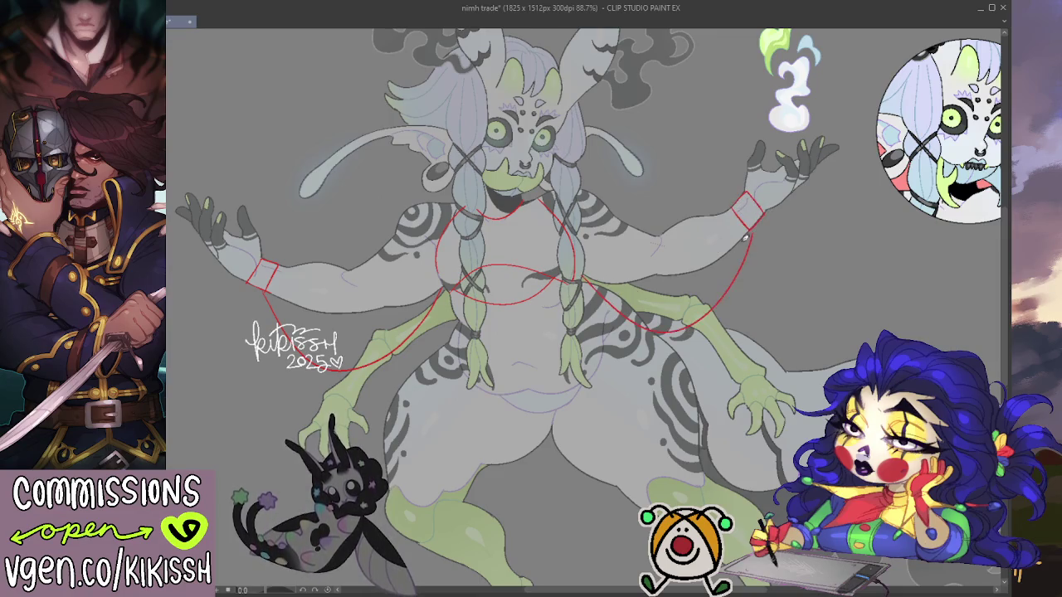
pyautogui.moveTo(594, 276)
pyautogui.mouseDown()
pyautogui.moveTo(628, 311)
pyautogui.moveTo(769, 221)
pyautogui.mouseUp()
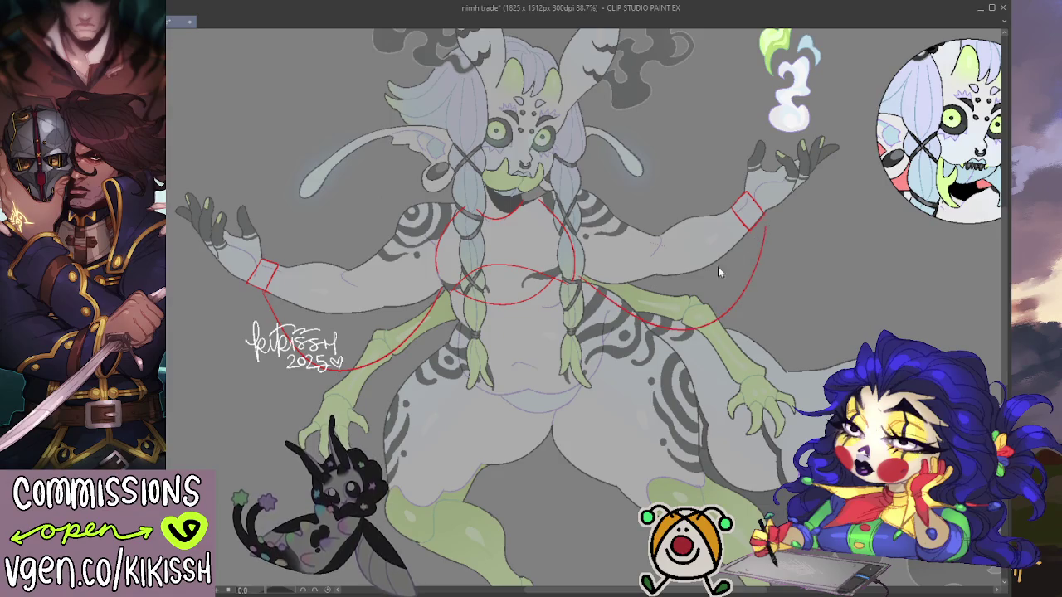
pyautogui.hotkey('ctrl', 'z')
pyautogui.moveTo(583, 279)
pyautogui.mouseDown()
pyautogui.moveTo(623, 315)
pyautogui.moveTo(751, 274)
pyautogui.moveTo(755, 219)
pyautogui.mouseUp()
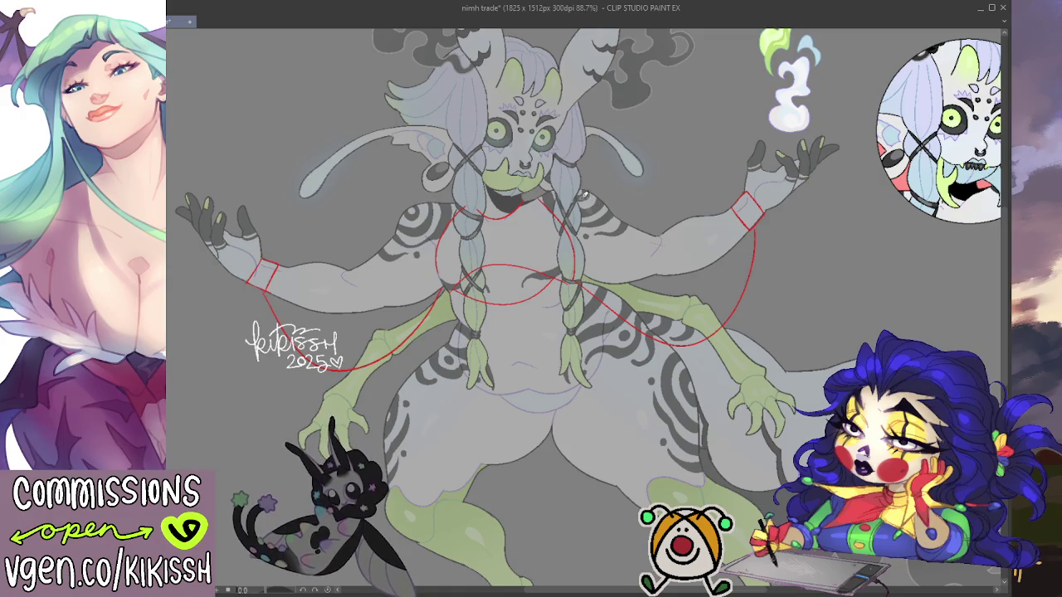
pyautogui.moveTo(584, 196)
pyautogui.mouseDown()
pyautogui.moveTo(659, 228)
pyautogui.moveTo(735, 203)
pyautogui.mouseUp()
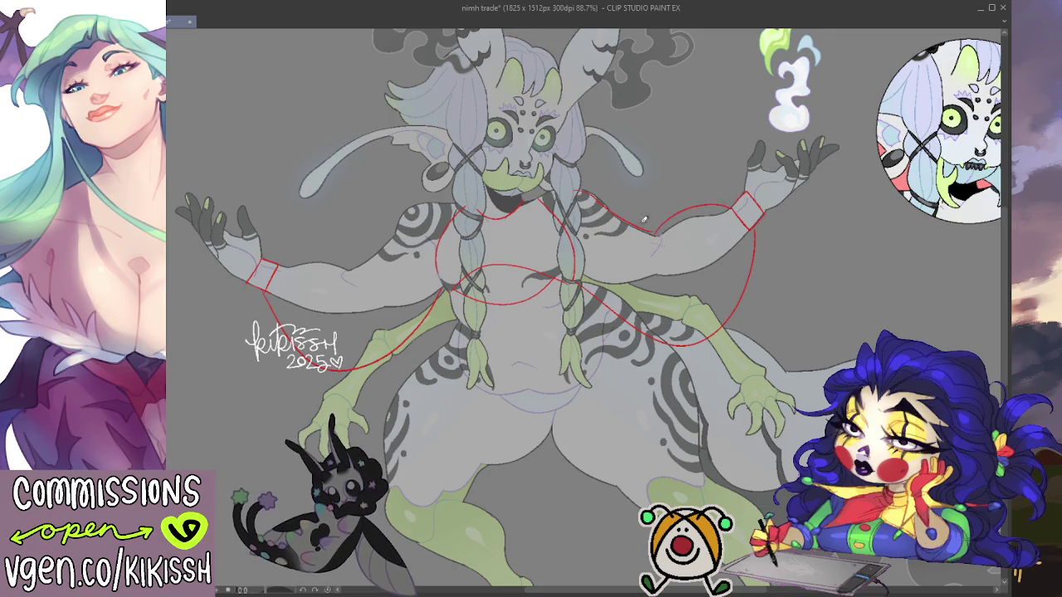
pyautogui.moveTo(449, 200); pyautogui.dragTo(397, 232)
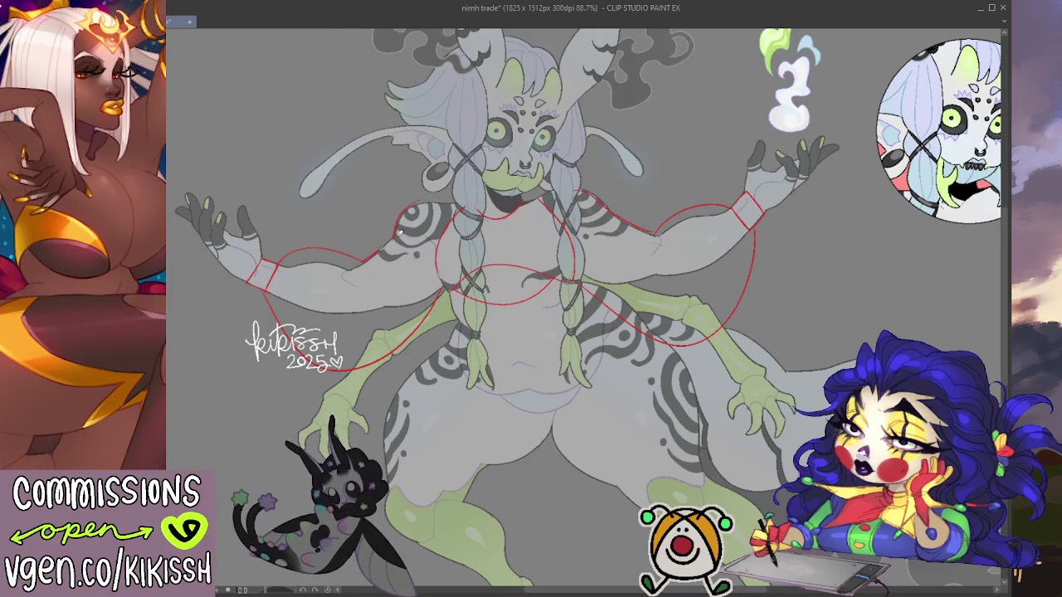
pyautogui.moveTo(278, 268)
pyautogui.mouseDown()
pyautogui.moveTo(363, 264)
pyautogui.moveTo(421, 228)
pyautogui.moveTo(411, 206)
pyautogui.moveTo(555, 196)
pyautogui.mouseUp()
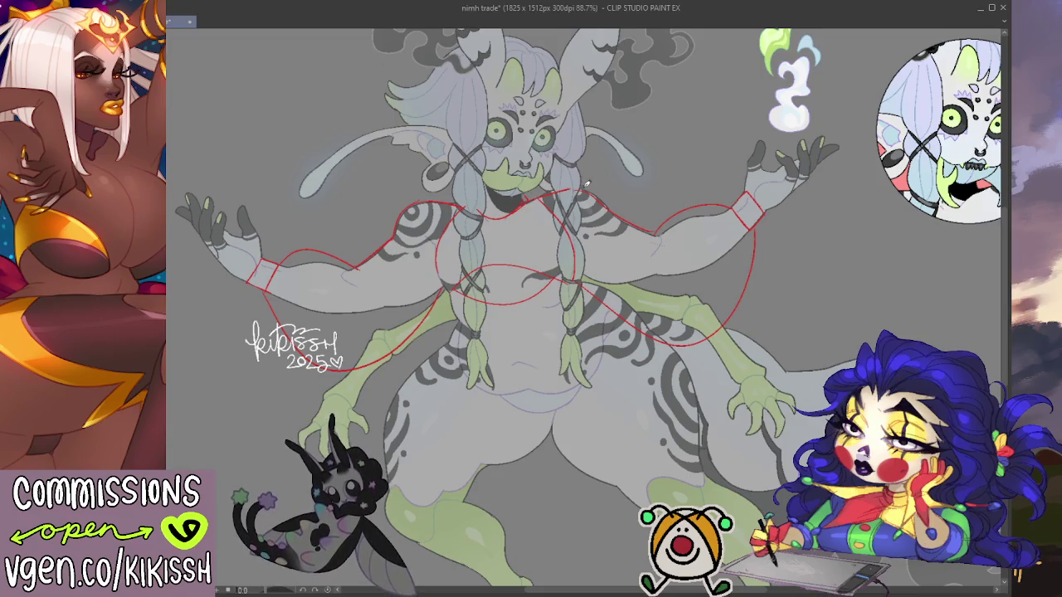
pyautogui.hotkey('ctrl', '-')
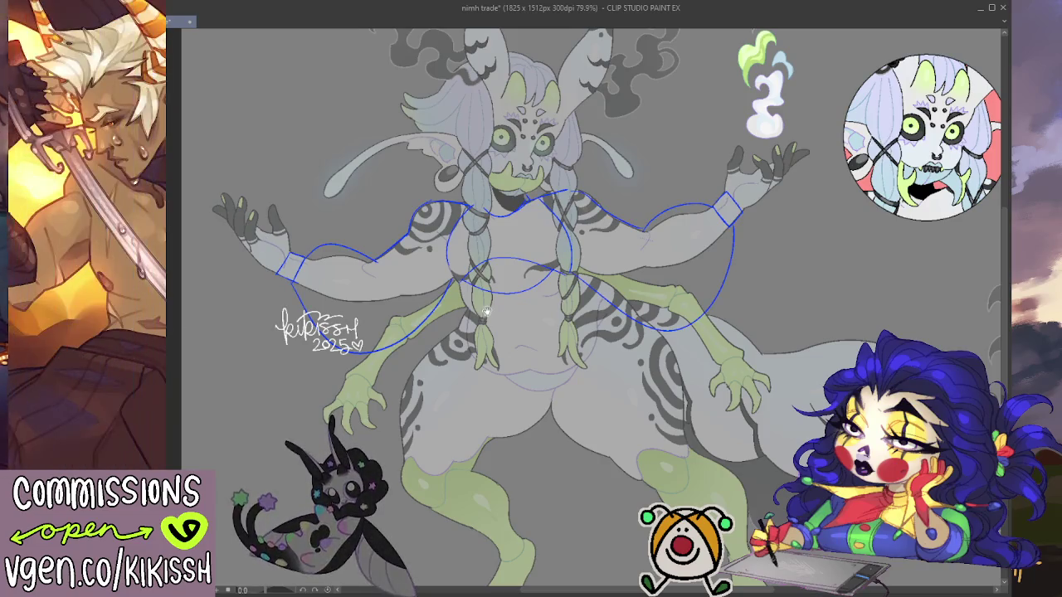
# Step: Zoom in on the guides and switch the sketch layer's display colour to blue
pyautogui.scroll(1, 625, 218)
pyautogui.scroll(1, 625, 218)
pyautogui.moveTo(694, 320); pyautogui.dragTo(690, 308)
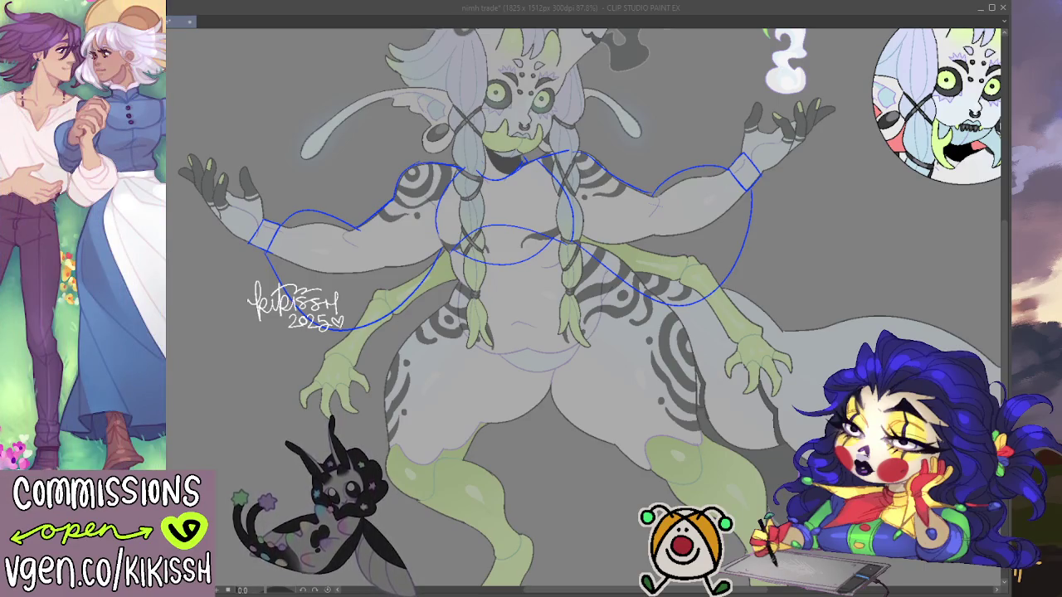
pyautogui.hotkey('alt', 'Tab')
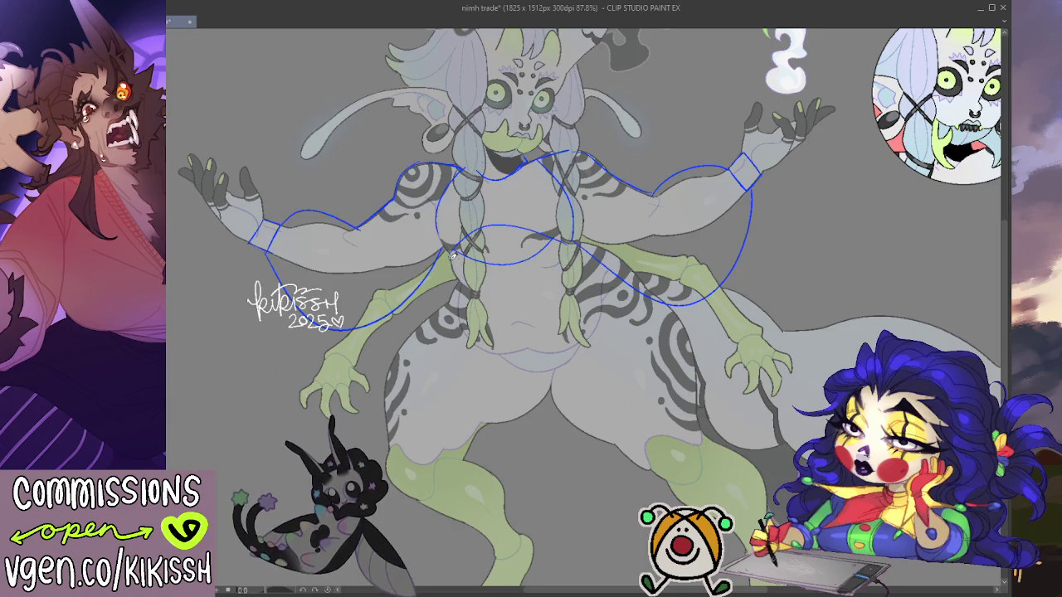
# Step: Redraw the blue underbust curve straight across the chest
pyautogui.moveTo(505, 294); pyautogui.dragTo(586, 241)
pyautogui.hotkey('ctrl', 'z')
pyautogui.moveTo(448, 253)
pyautogui.mouseDown()
pyautogui.moveTo(470, 282)
pyautogui.moveTo(575, 253)
pyautogui.mouseUp()
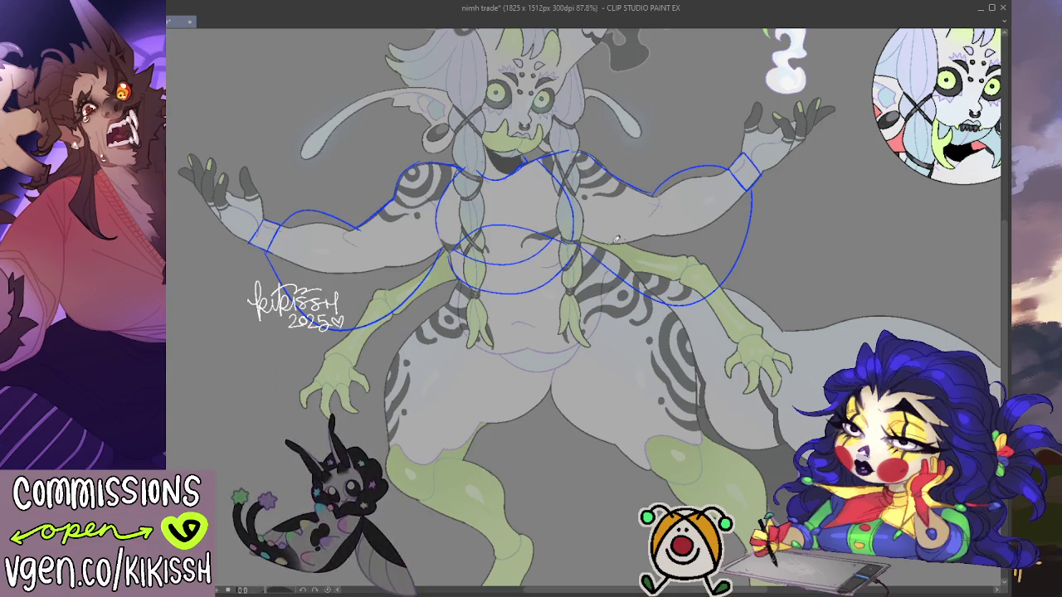
pyautogui.moveTo(696, 208)
pyautogui.mouseDown()
pyautogui.moveTo(727, 207)
pyautogui.moveTo(708, 140)
pyautogui.mouseUp()
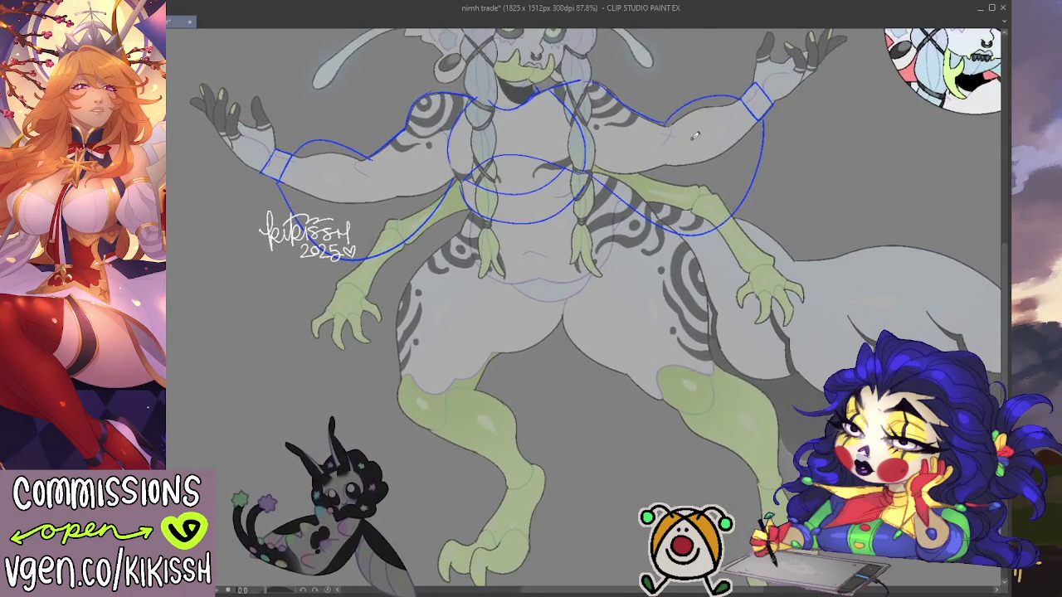
# Step: Draw the two vertical front-panel edges from the torso down to the feet
pyautogui.moveTo(598, 191); pyautogui.dragTo(608, 442)
pyautogui.hotkey('ctrl', 'z')
pyautogui.moveTo(470, 209); pyautogui.dragTo(476, 313)
pyautogui.hotkey('ctrl', 'z')
pyautogui.moveTo(471, 209); pyautogui.dragTo(510, 374)
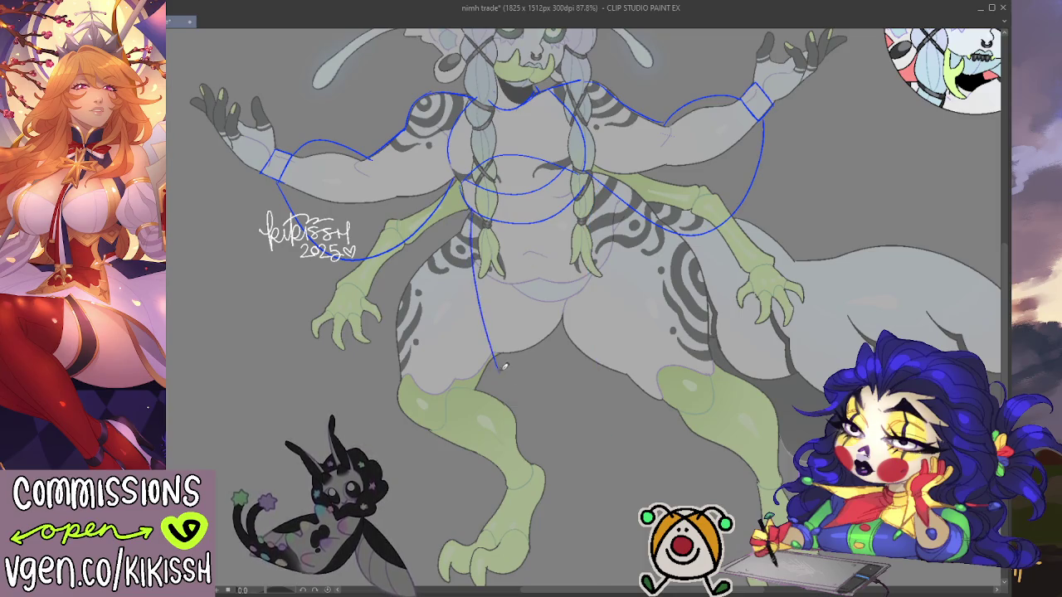
pyautogui.hotkey('ctrl', 'z')
pyautogui.moveTo(475, 217); pyautogui.dragTo(511, 556)
pyautogui.hotkey('ctrl', 'z')
pyautogui.moveTo(473, 216); pyautogui.dragTo(477, 569)
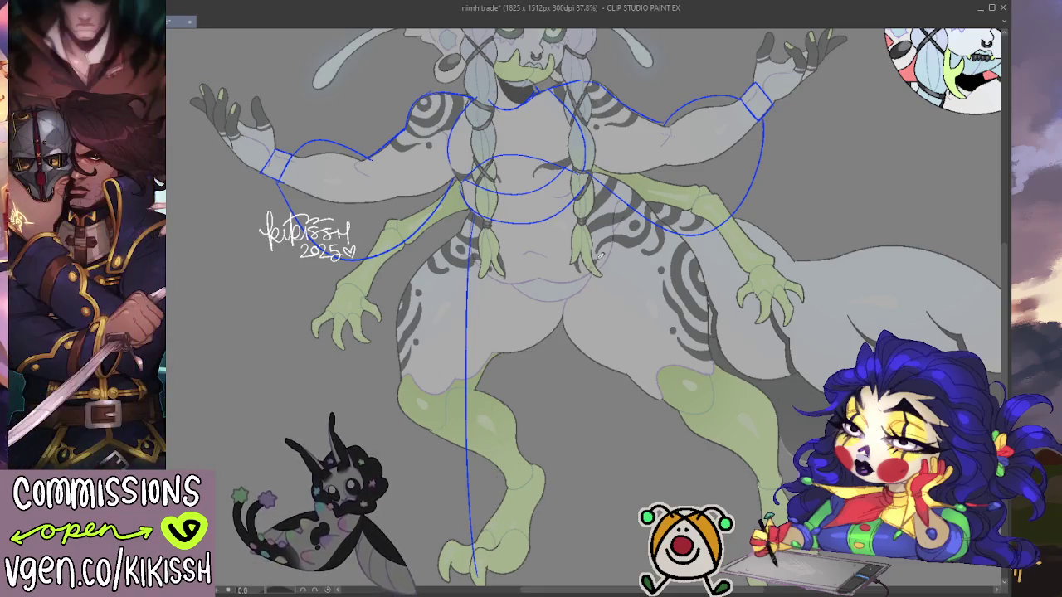
pyautogui.moveTo(595, 190); pyautogui.dragTo(621, 581)
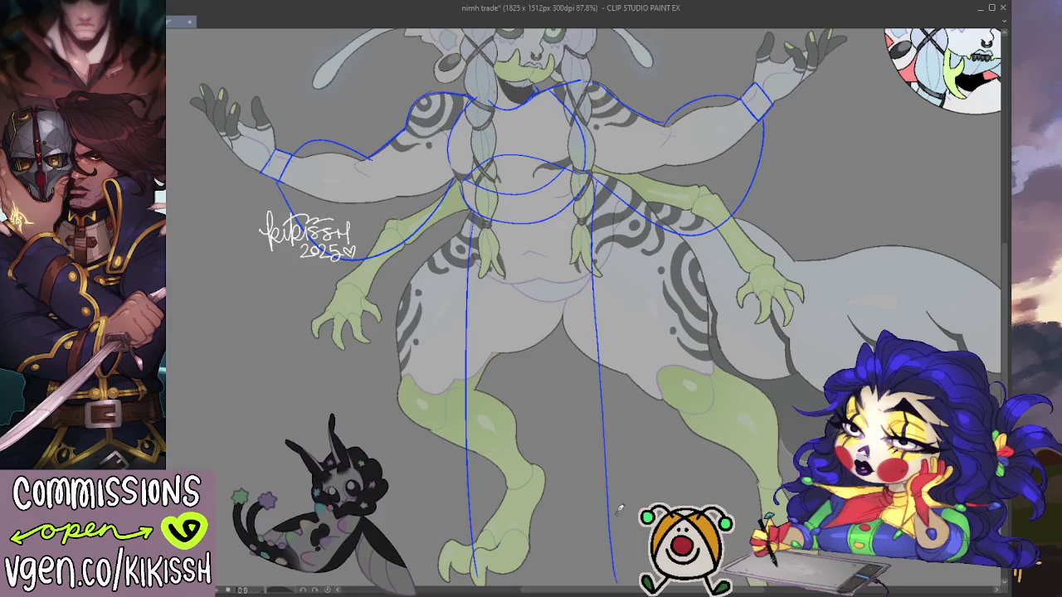
# Step: Close the front panel with a bottom hem line and recentre the whole figure
pyautogui.moveTo(664, 398); pyautogui.dragTo(669, 325)
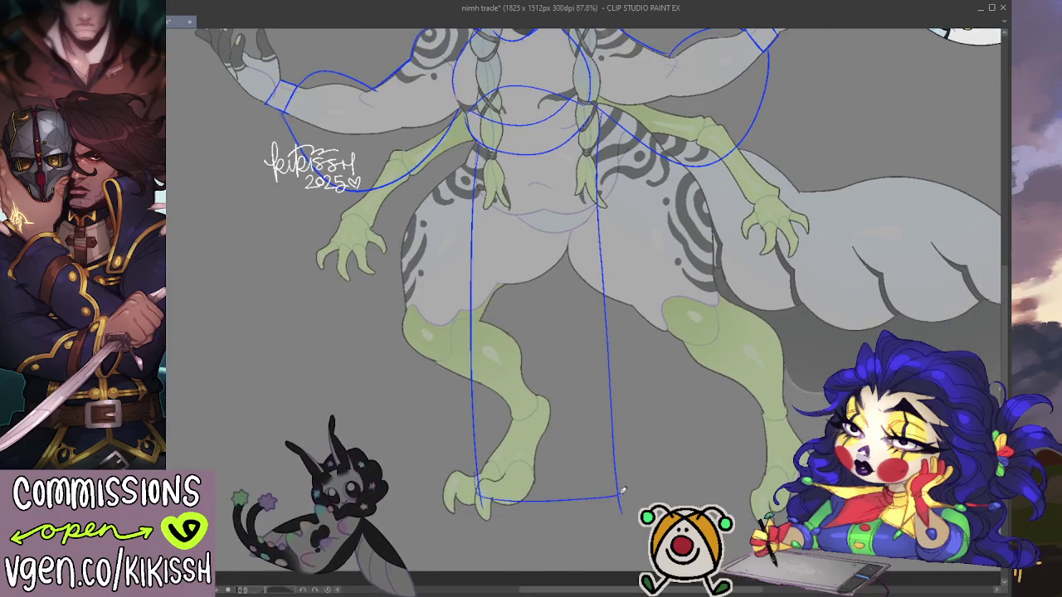
pyautogui.moveTo(478, 505); pyautogui.dragTo(627, 506)
pyautogui.scroll(-2, 695, 243)
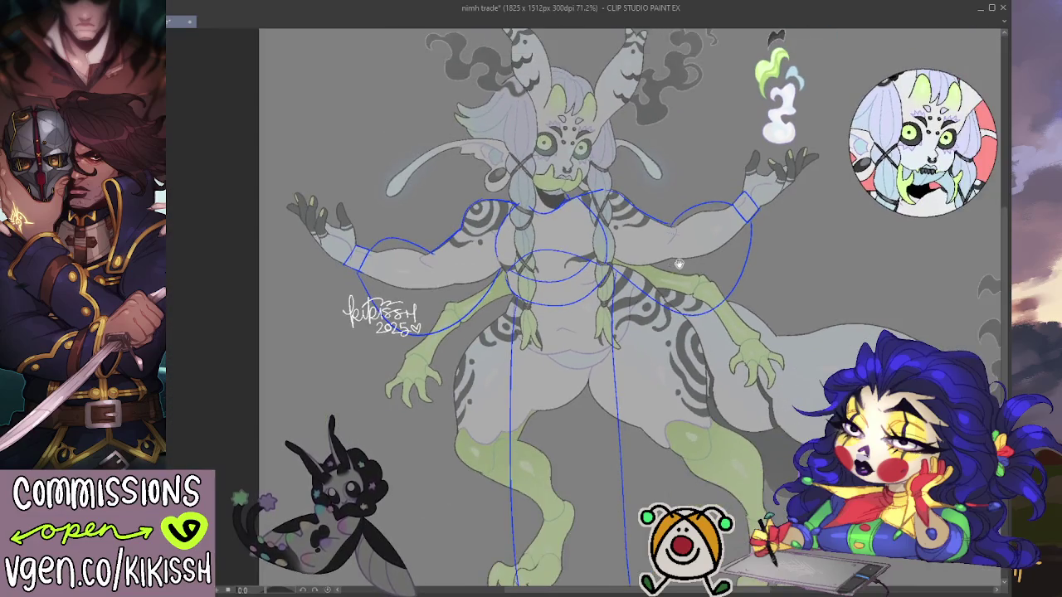
pyautogui.moveTo(676, 272); pyautogui.dragTo(677, 234)
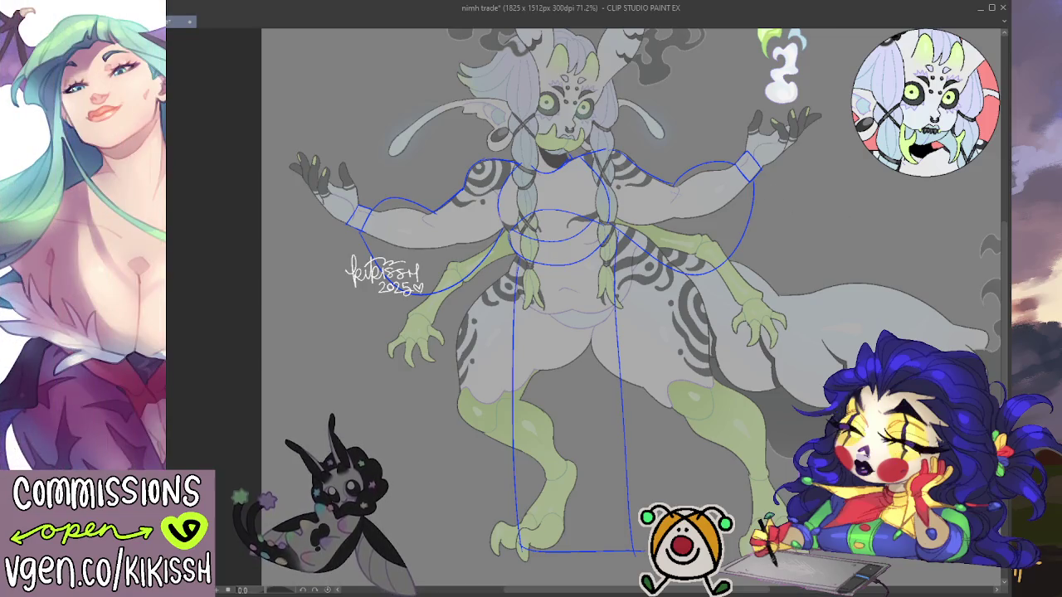
# Step: Outline a blue sleeve loop under the right arm and hide the signature
pyautogui.scroll(1, 887, 204)
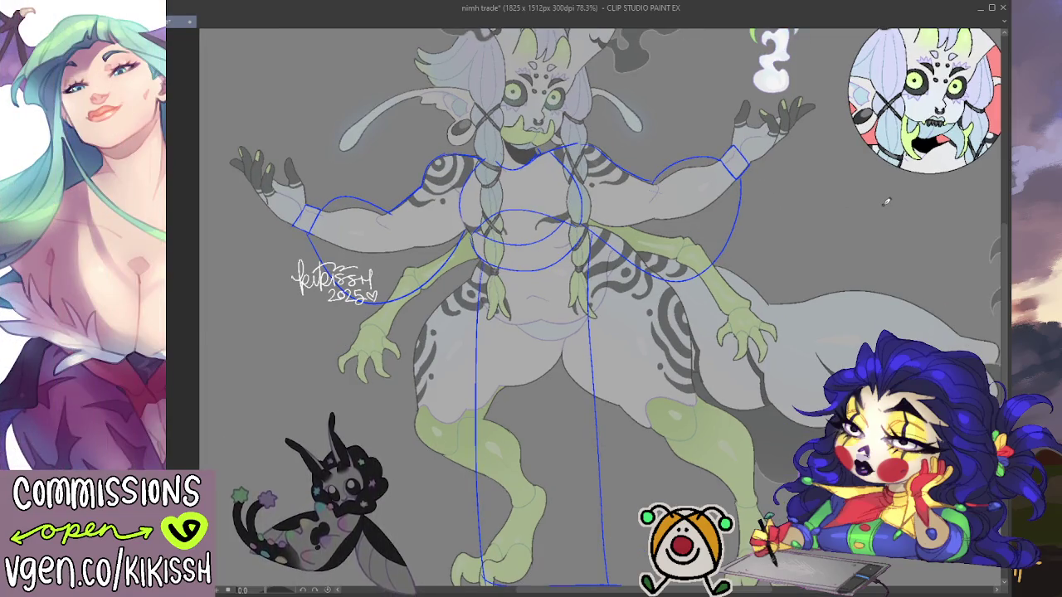
pyautogui.moveTo(737, 176)
pyautogui.mouseDown()
pyautogui.moveTo(757, 196)
pyautogui.moveTo(699, 274)
pyautogui.moveTo(678, 282)
pyautogui.mouseUp()
pyautogui.moveTo(729, 242); pyautogui.dragTo(689, 279)
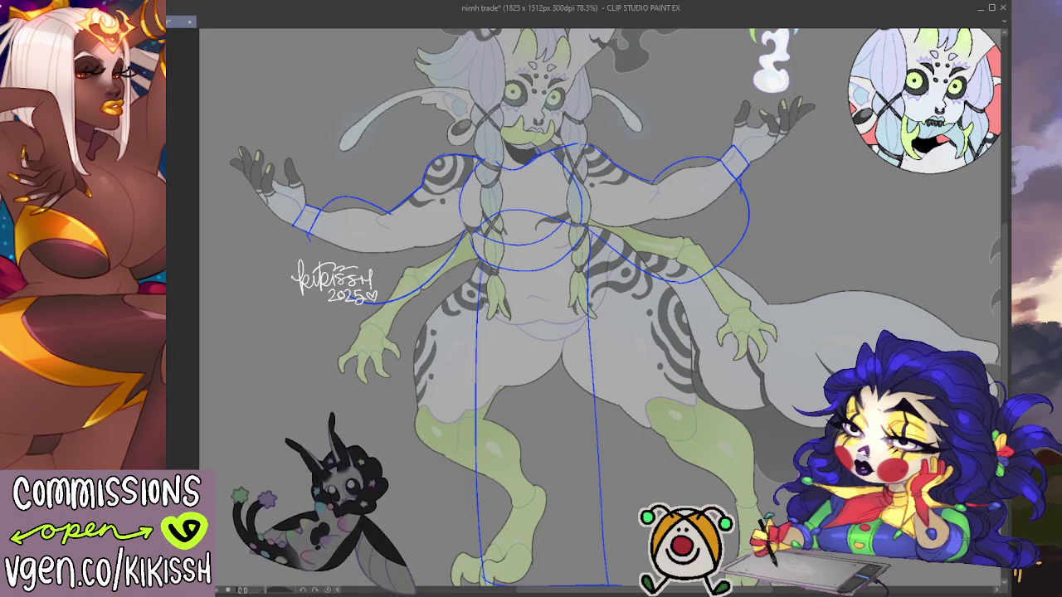
pyautogui.press('Delete')
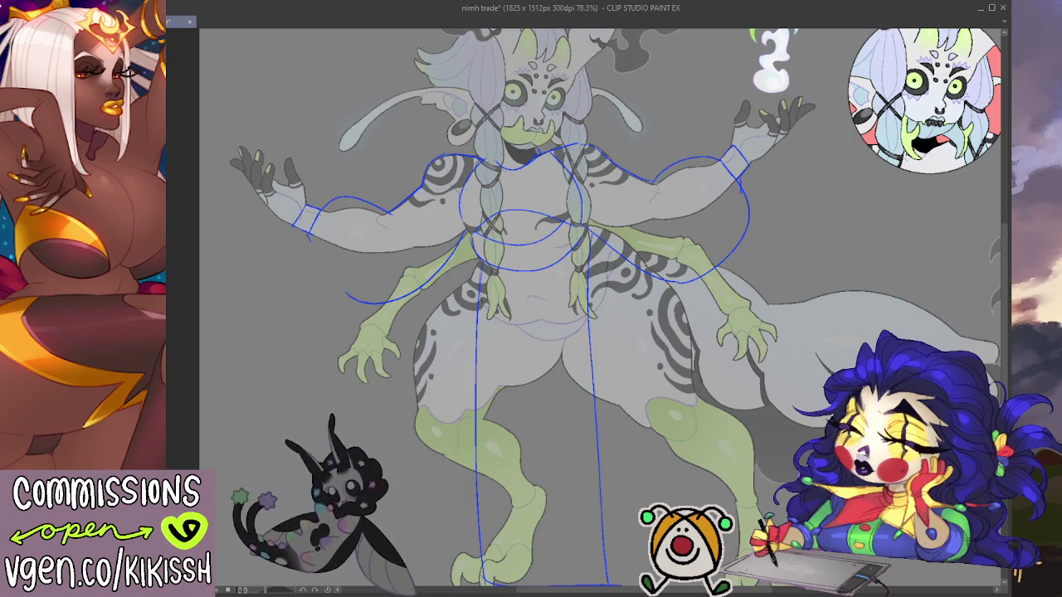
# Step: Close the blue sleeve ellipse under the left arm and connect it to the torso
pyautogui.moveTo(314, 234); pyautogui.dragTo(366, 306)
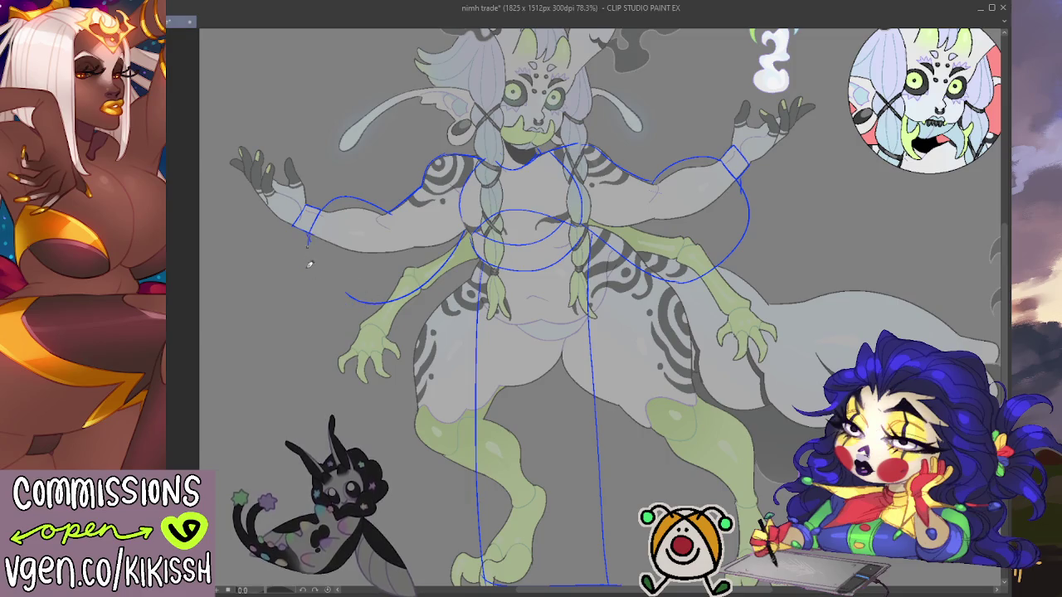
pyautogui.hotkey('ctrl', 'z')
pyautogui.moveTo(310, 241)
pyautogui.mouseDown()
pyautogui.moveTo(419, 297)
pyautogui.moveTo(446, 243)
pyautogui.mouseUp()
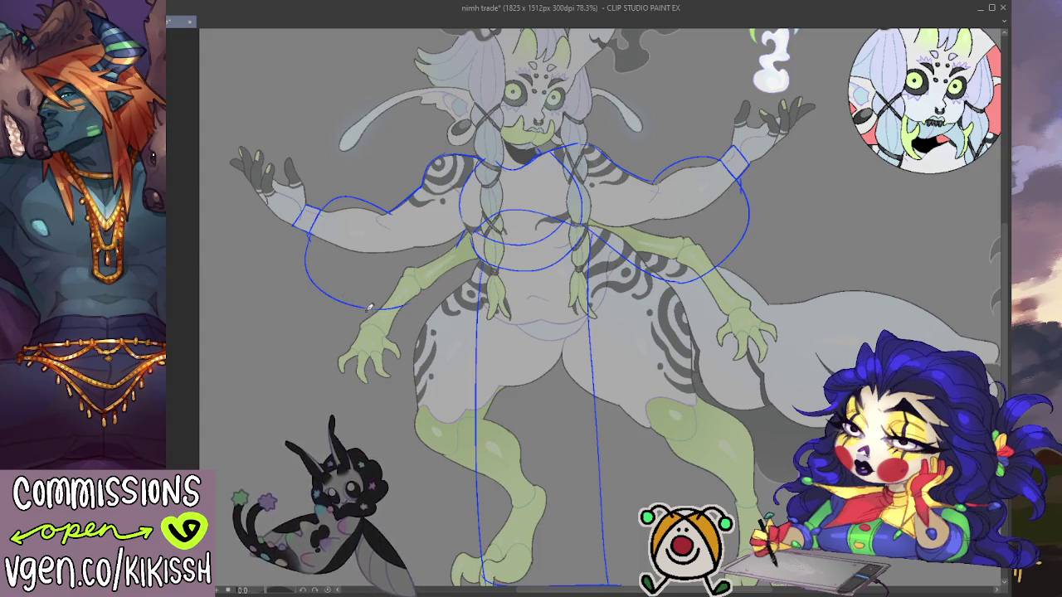
pyautogui.moveTo(366, 305); pyautogui.dragTo(469, 229)
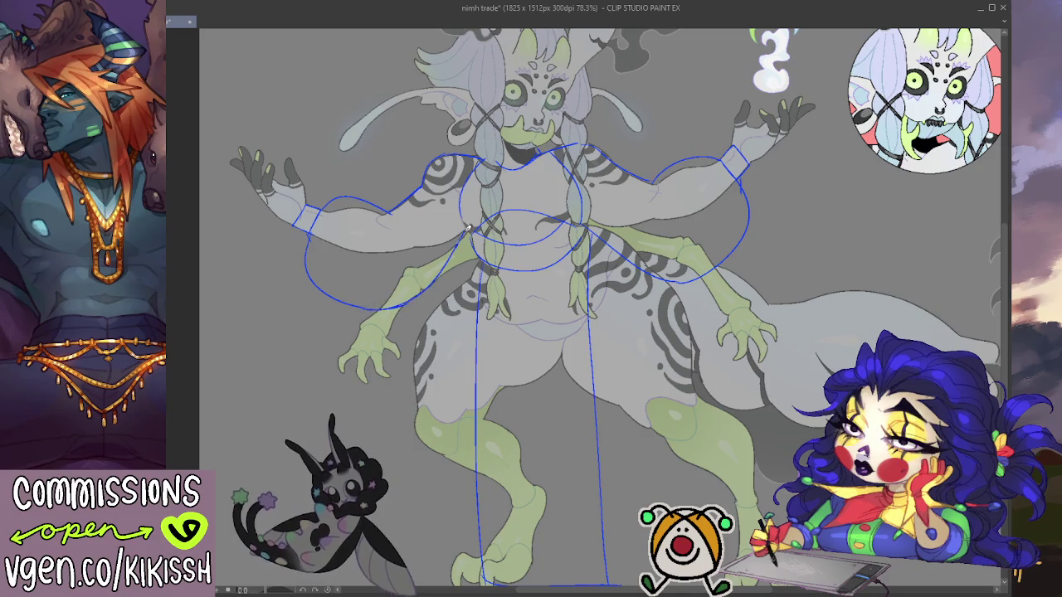
# Step: Redraw the arcs over both upper arms so they reach the cuffs
pyautogui.moveTo(581, 196)
pyautogui.mouseDown()
pyautogui.moveTo(670, 260)
pyautogui.moveTo(660, 261)
pyautogui.mouseUp()
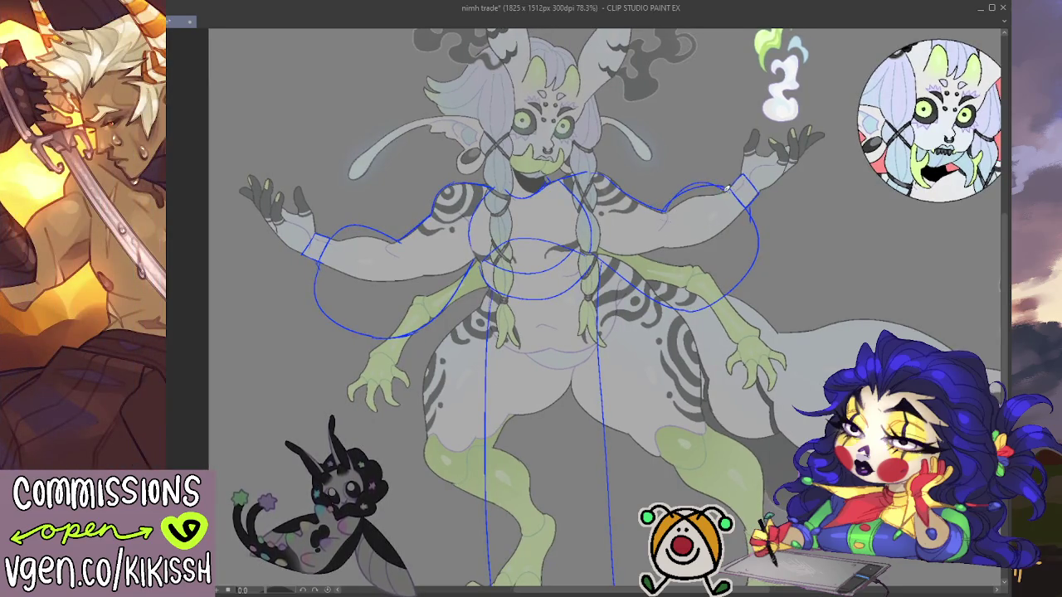
pyautogui.moveTo(693, 187); pyautogui.dragTo(722, 189)
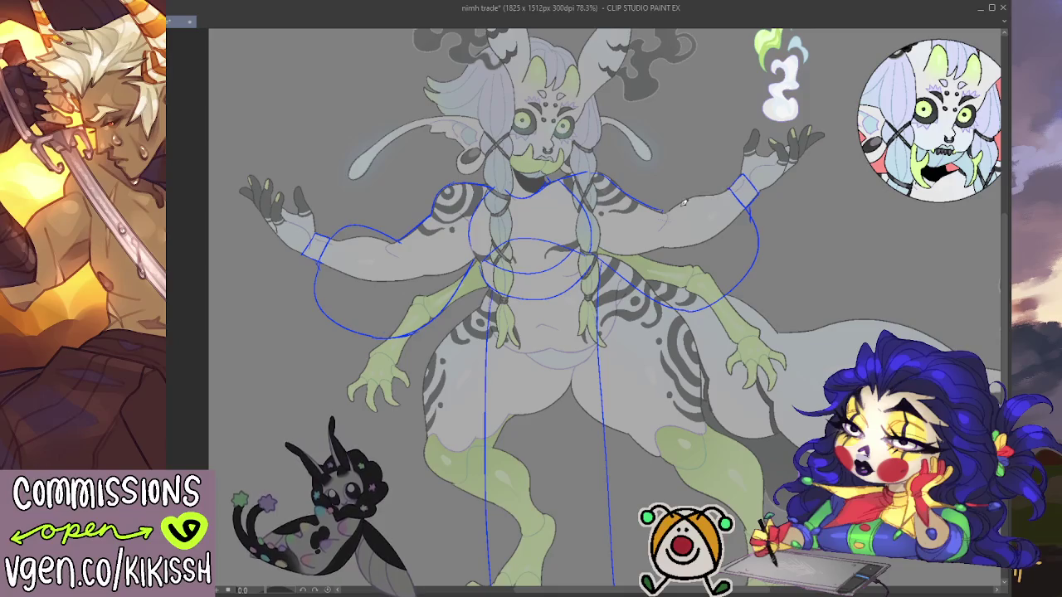
pyautogui.moveTo(663, 210); pyautogui.dragTo(732, 189)
pyautogui.moveTo(660, 212); pyautogui.dragTo(741, 187)
pyautogui.hotkey('ctrl', 'z')
pyautogui.moveTo(661, 212); pyautogui.dragTo(743, 186)
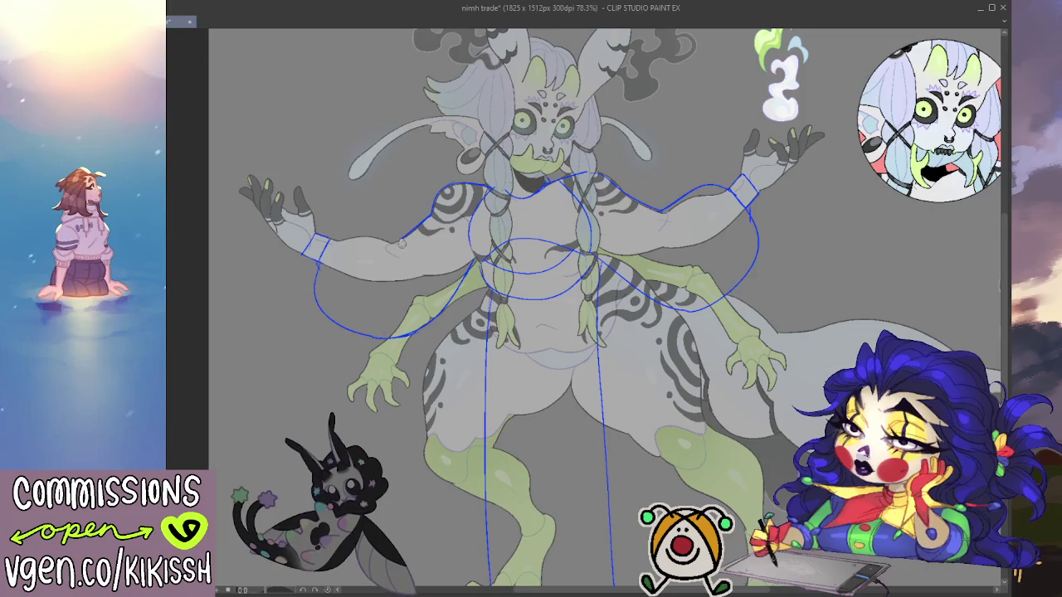
pyautogui.moveTo(328, 237); pyautogui.dragTo(404, 238)
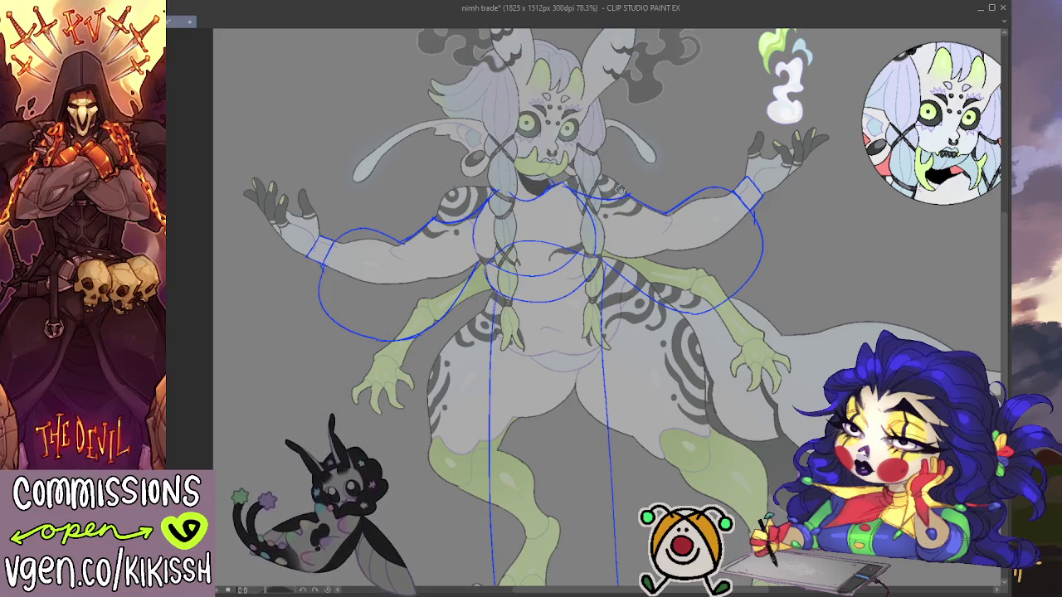
# Step: Draw a long vertical blue front-panel line on the right side
pyautogui.moveTo(705, 129); pyautogui.dragTo(702, 116)
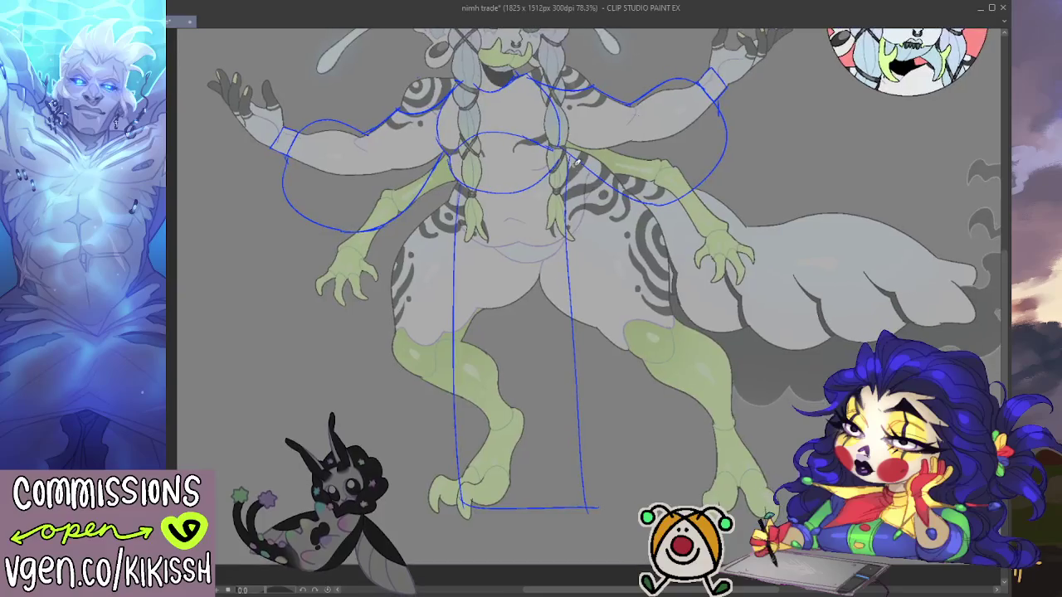
pyautogui.moveTo(640, 201)
pyautogui.mouseDown()
pyautogui.moveTo(644, 502)
pyautogui.moveTo(588, 498)
pyautogui.mouseUp()
pyautogui.moveTo(743, 300)
pyautogui.mouseDown()
pyautogui.moveTo(778, 392)
pyautogui.moveTo(769, 366)
pyautogui.mouseUp()
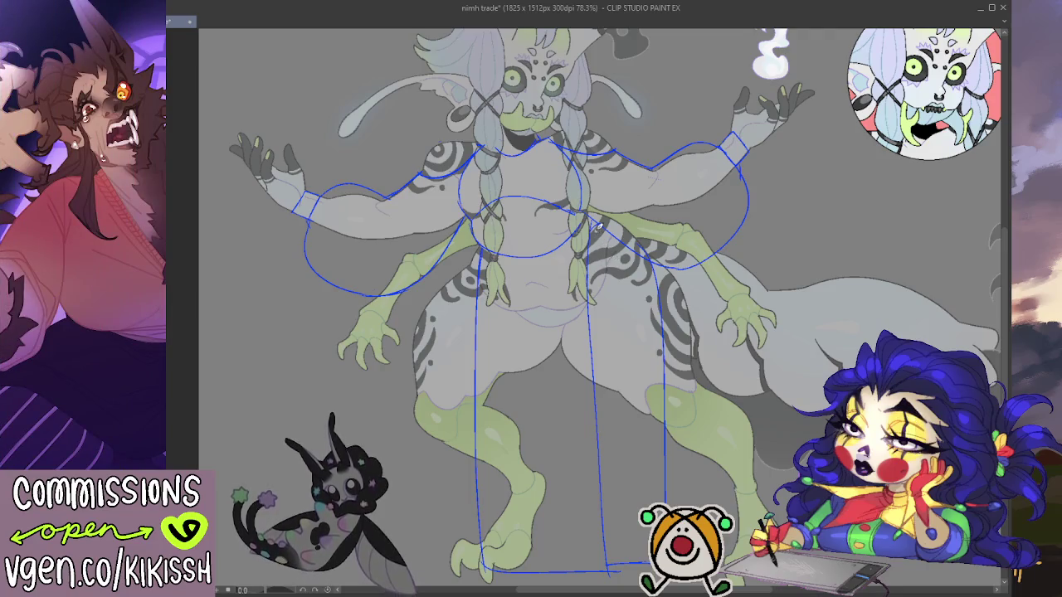
pyautogui.moveTo(641, 180)
pyautogui.mouseDown()
pyautogui.moveTo(653, 232)
pyautogui.moveTo(655, 147)
pyautogui.mouseUp()
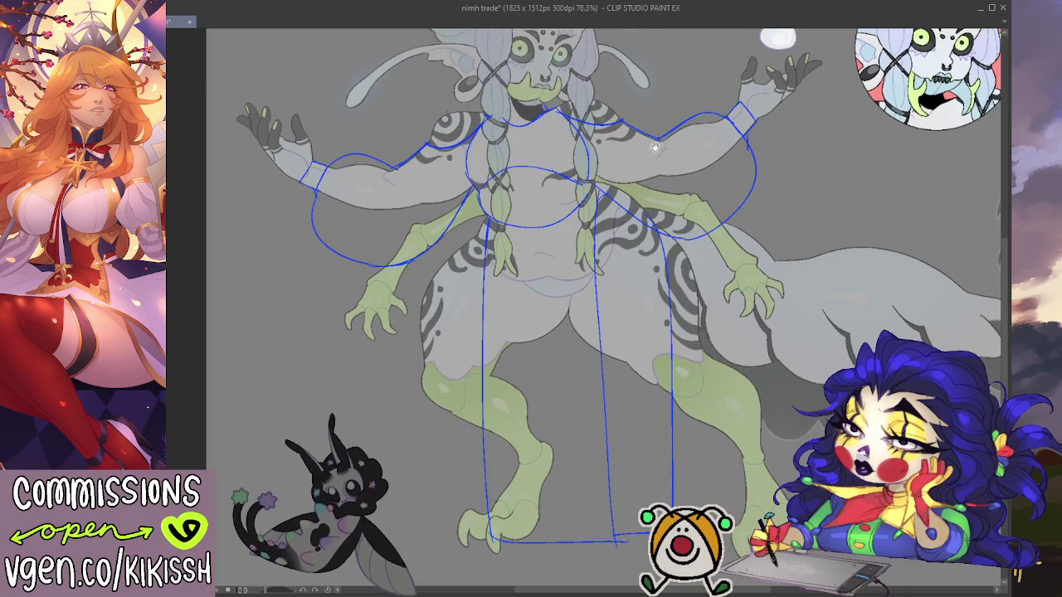
pyautogui.moveTo(654, 147); pyautogui.dragTo(650, 228)
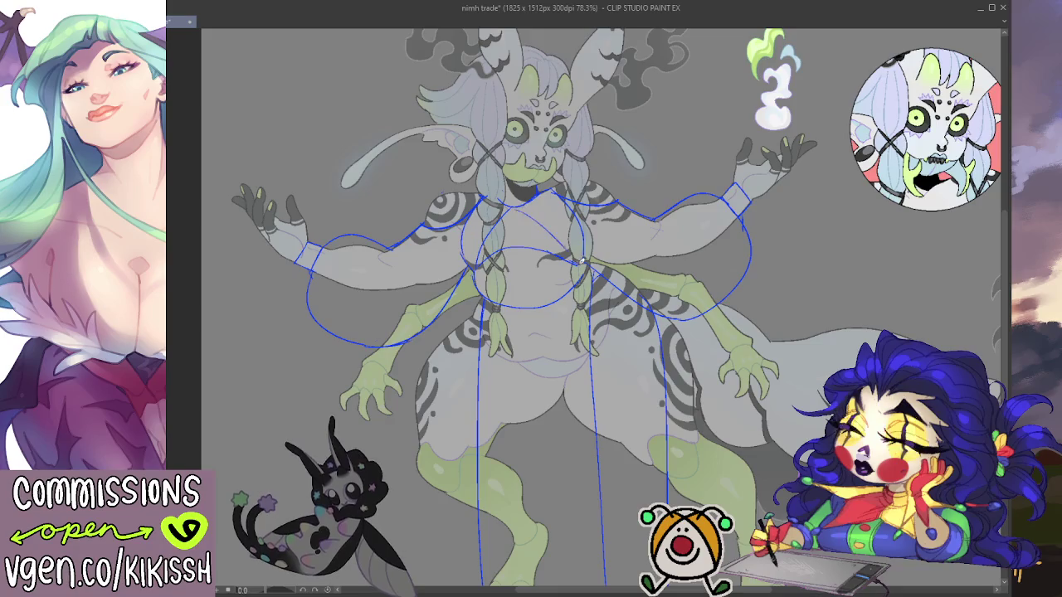
# Step: Draw a long U-shaped inner panel curve from the chest down to knee height
pyautogui.moveTo(594, 289); pyautogui.dragTo(576, 233)
pyautogui.moveTo(471, 241); pyautogui.dragTo(514, 339)
pyautogui.hotkey('ctrl', 'z')
pyautogui.moveTo(471, 241)
pyautogui.mouseDown()
pyautogui.moveTo(515, 344)
pyautogui.moveTo(575, 217)
pyautogui.mouseUp()
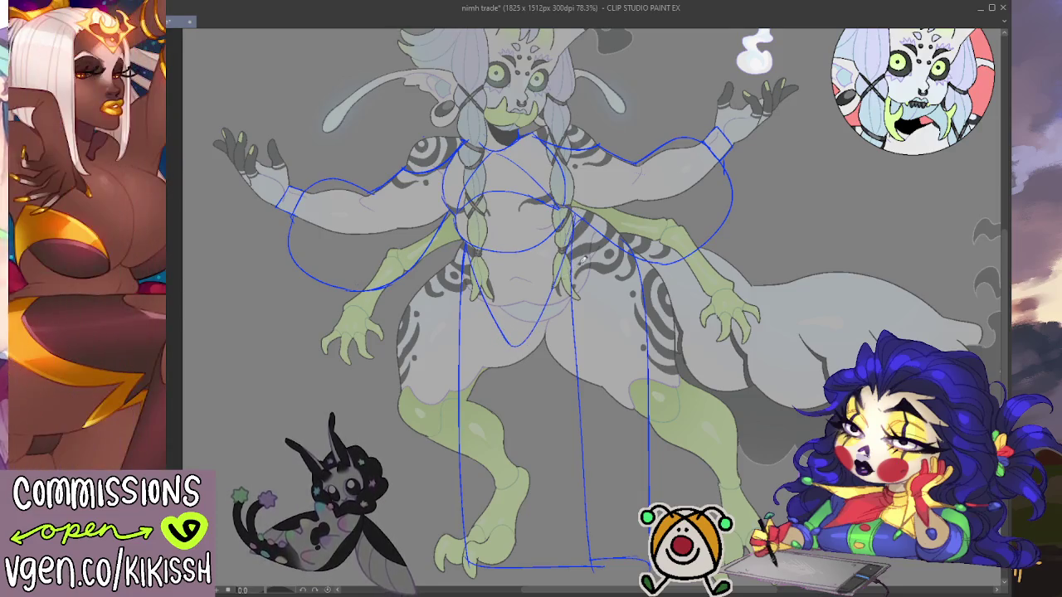
pyautogui.hotkey('ctrl', 'z')
pyautogui.hotkey('ctrl', 'z')
pyautogui.moveTo(469, 241)
pyautogui.mouseDown()
pyautogui.moveTo(510, 411)
pyautogui.moveTo(577, 216)
pyautogui.mouseUp()
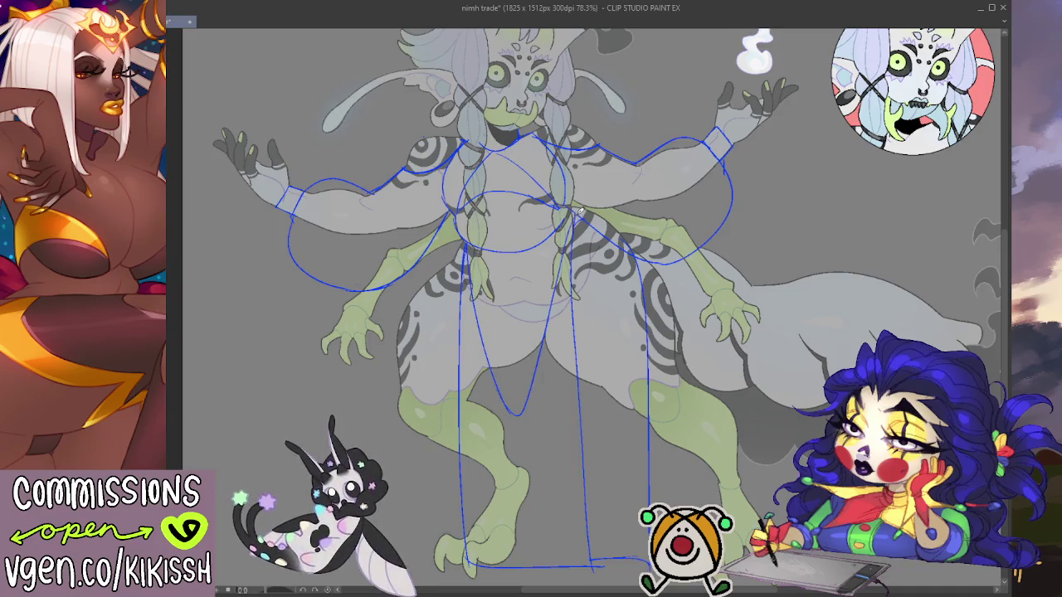
pyautogui.scroll(1, 615, 225)
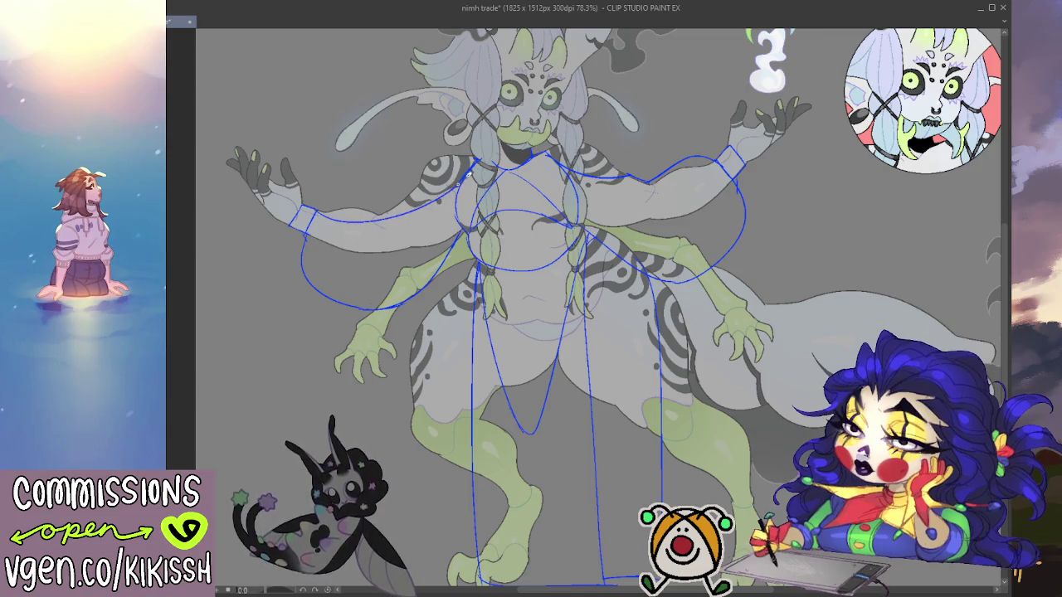
# Step: Try a line from the left shoulder to the chest, then revert to the curved left upper-arm arc
pyautogui.moveTo(323, 208); pyautogui.dragTo(419, 187)
pyautogui.hotkey('ctrl', 'z')
pyautogui.moveTo(358, 212); pyautogui.dragTo(424, 176)
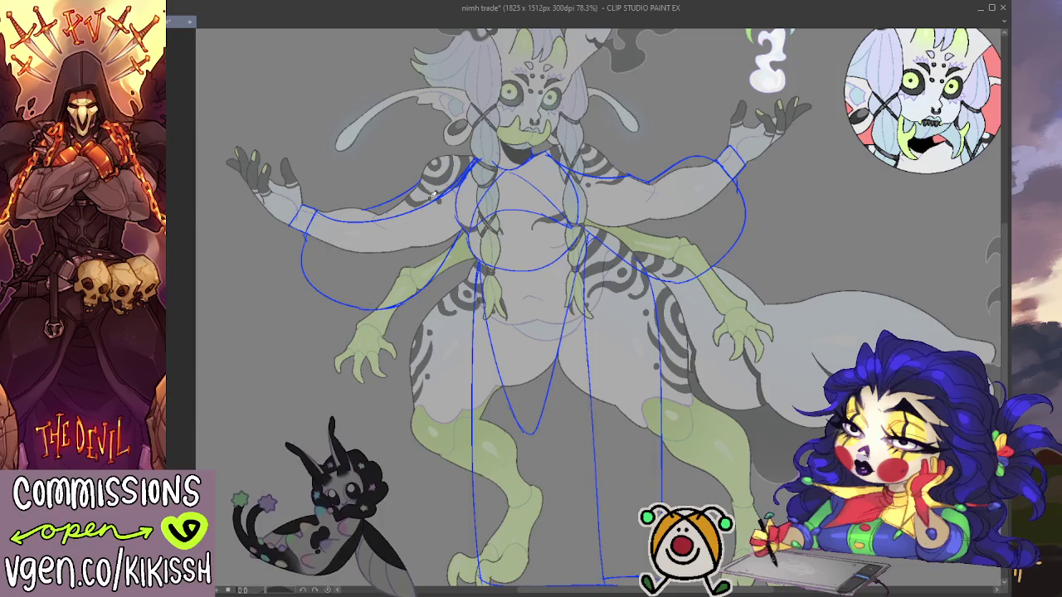
pyautogui.hotkey('ctrl', 'z')
pyautogui.hotkey('ctrl', 'z')
pyautogui.hotkey('ctrl', 'z')
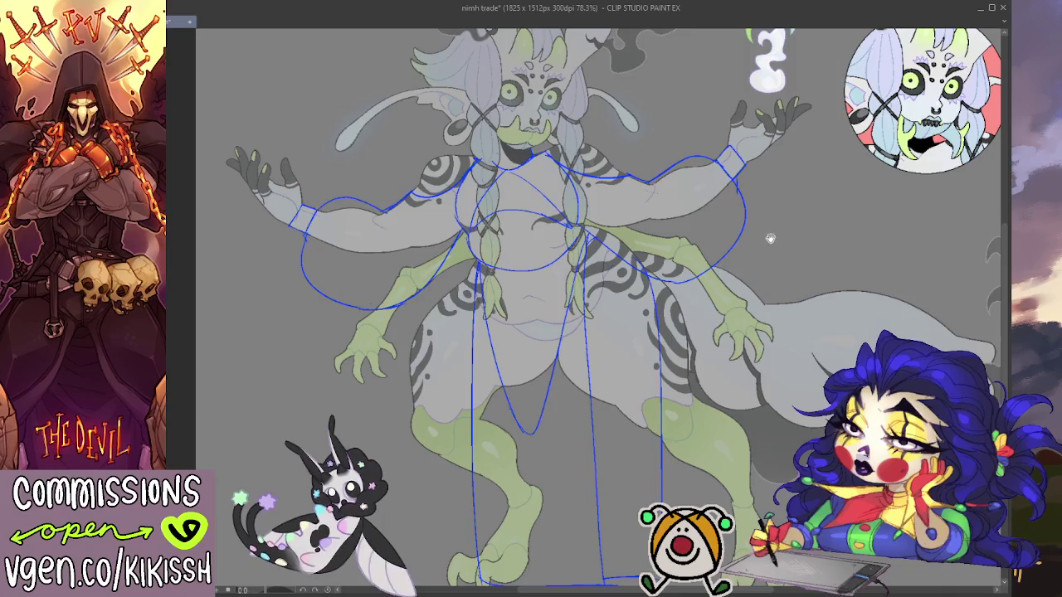
pyautogui.scroll(-2, 770, 232)
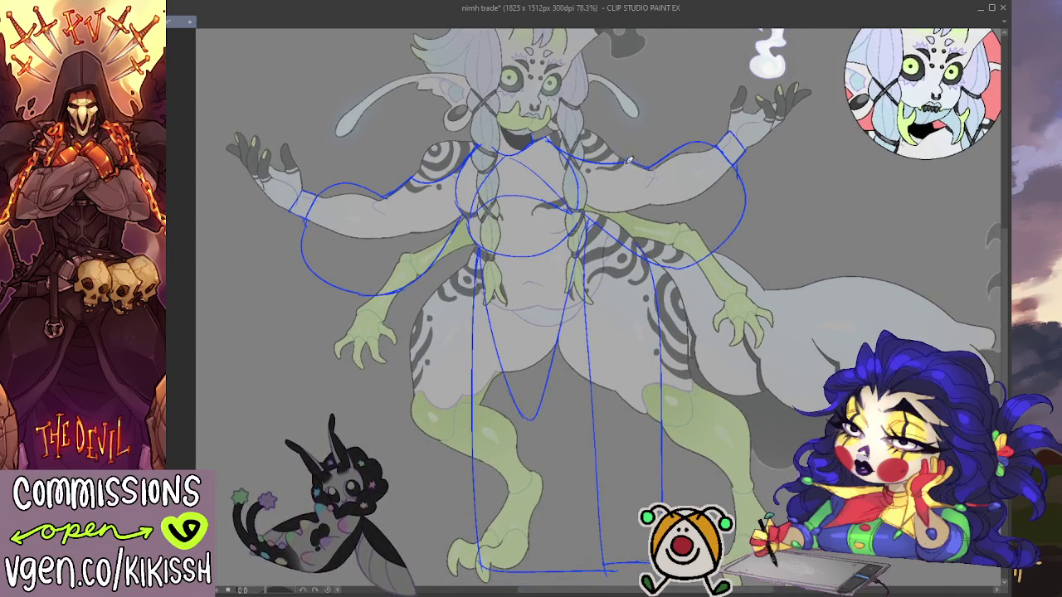
# Step: Add curved lines along the right upper arm and erase the old left sleeve loop
pyautogui.moveTo(628, 160); pyautogui.dragTo(747, 199)
pyautogui.moveTo(738, 162)
pyautogui.mouseDown()
pyautogui.moveTo(666, 164)
pyautogui.moveTo(715, 155)
pyautogui.mouseUp()
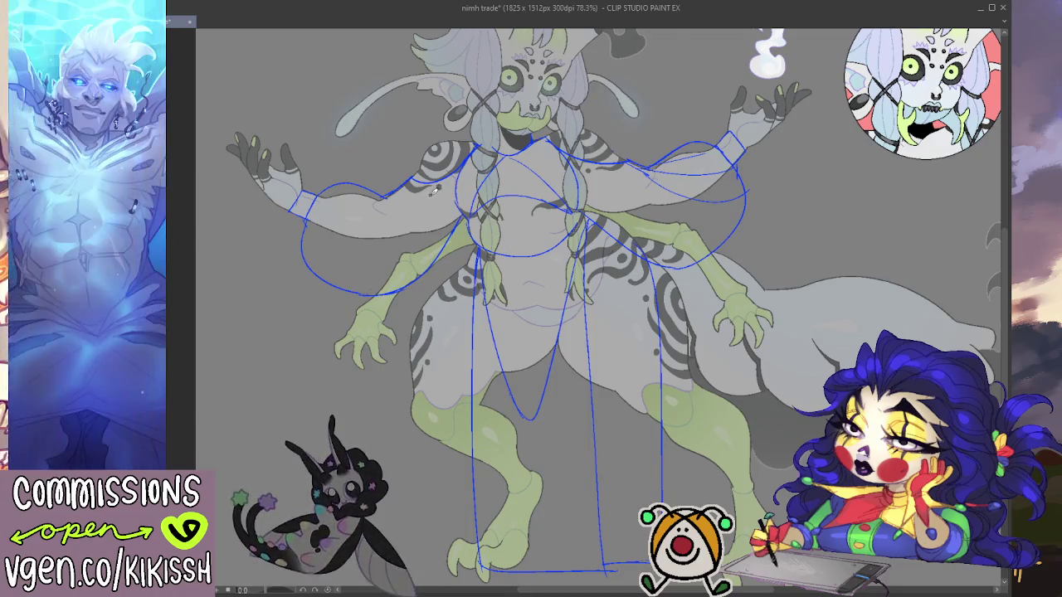
pyautogui.moveTo(395, 189); pyautogui.dragTo(315, 226)
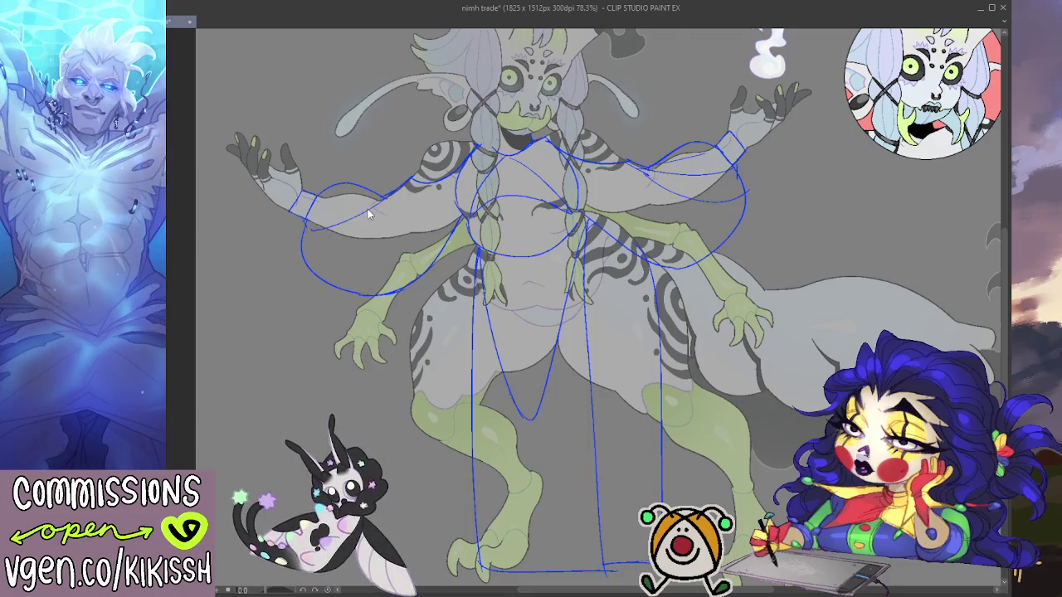
pyautogui.hotkey('ctrl', 'z')
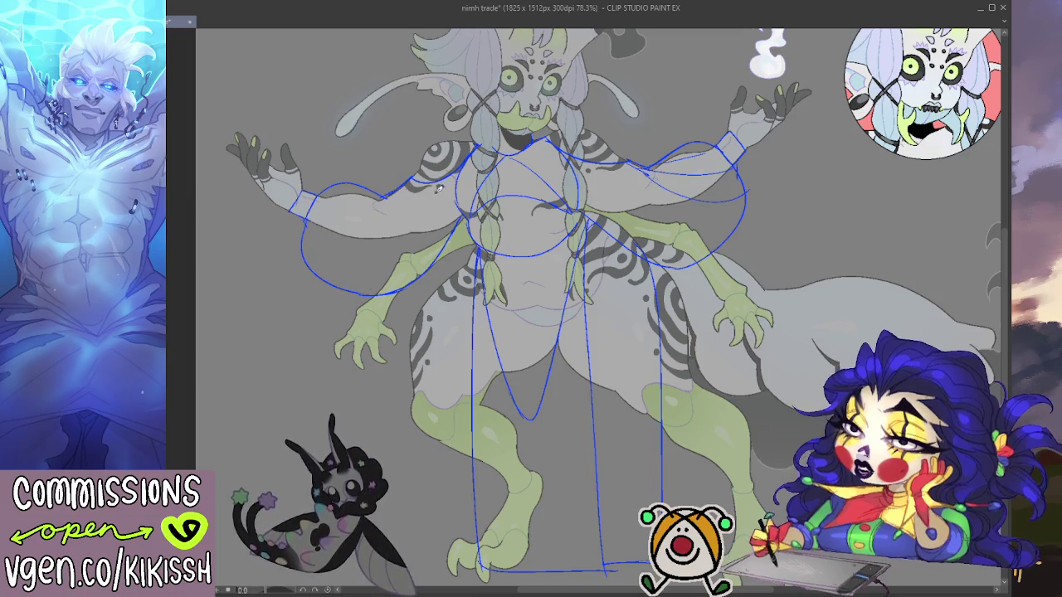
pyautogui.moveTo(278, 241); pyautogui.dragTo(293, 241)
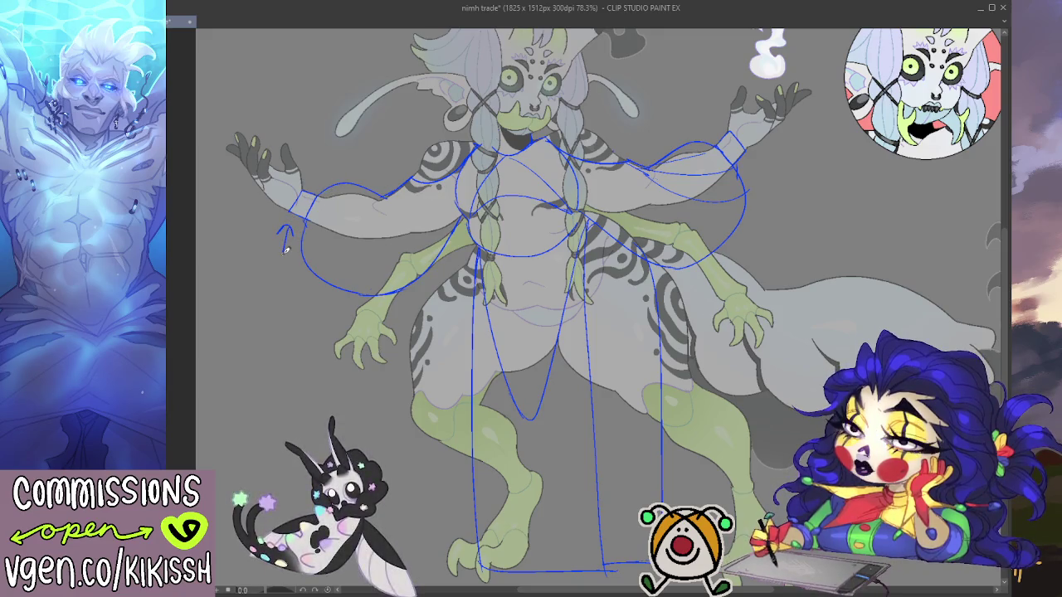
pyautogui.hotkey('ctrl', 'z')
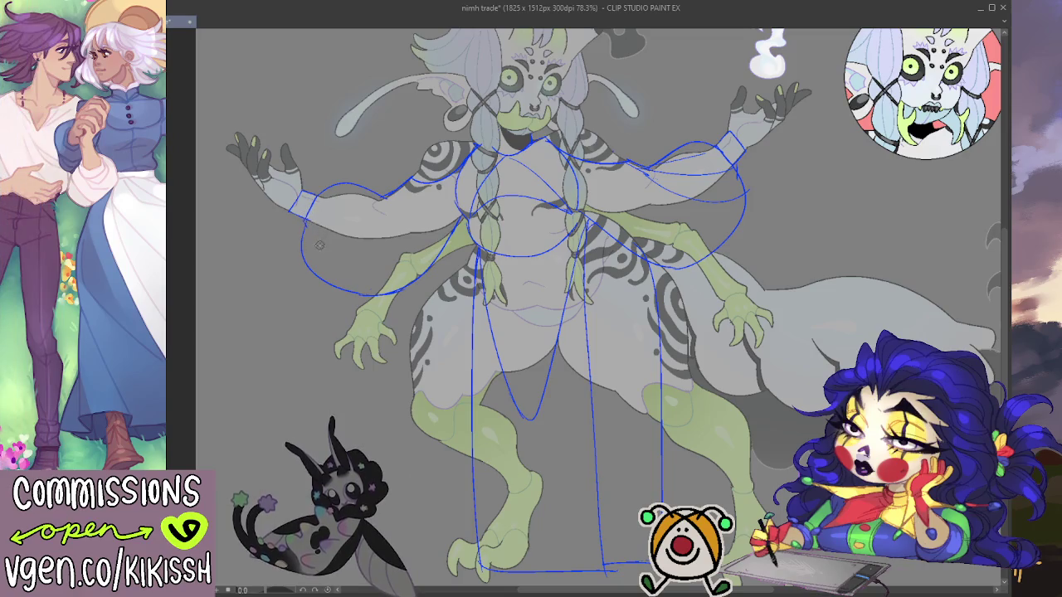
pyautogui.moveTo(320, 245)
pyautogui.mouseDown()
pyautogui.moveTo(342, 202)
pyautogui.moveTo(340, 239)
pyautogui.moveTo(290, 203)
pyautogui.mouseUp()
pyautogui.moveTo(327, 289); pyautogui.dragTo(388, 290)
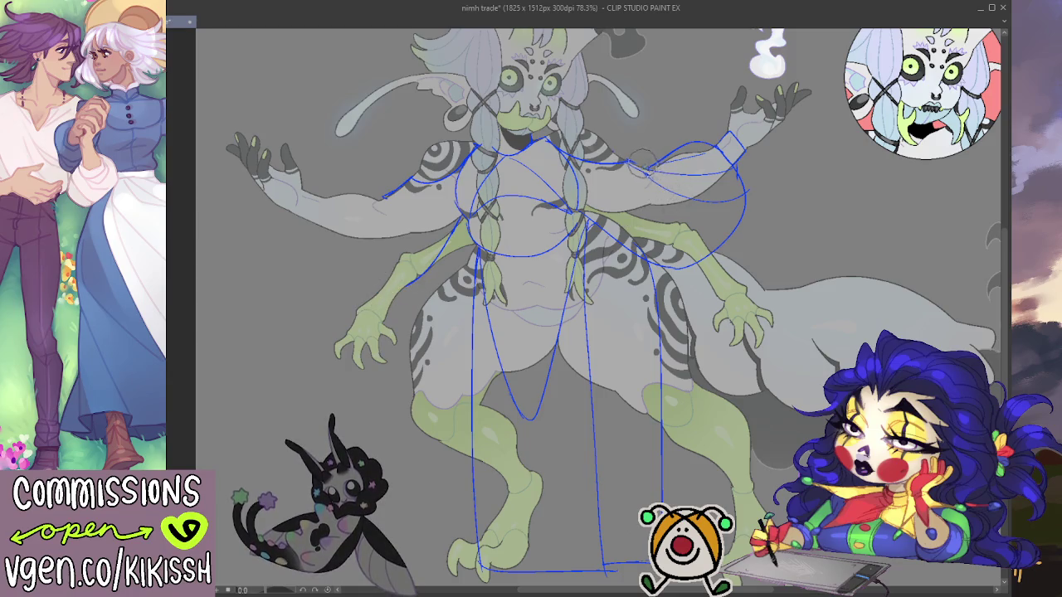
pyautogui.moveTo(643, 160)
pyautogui.mouseDown()
pyautogui.moveTo(746, 195)
pyautogui.moveTo(693, 255)
pyautogui.mouseUp()
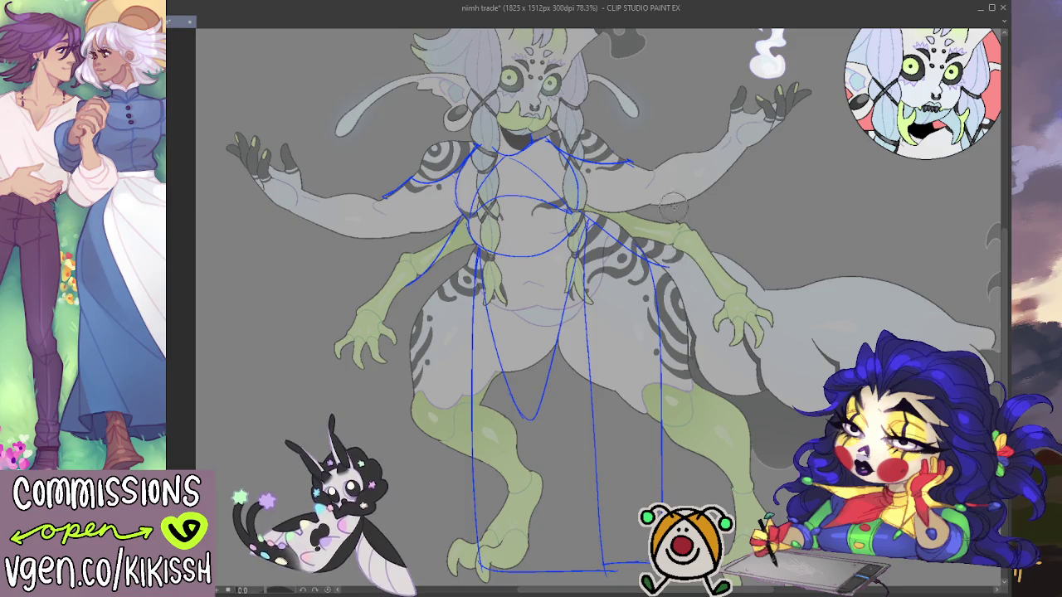
pyautogui.moveTo(688, 156); pyautogui.dragTo(702, 184)
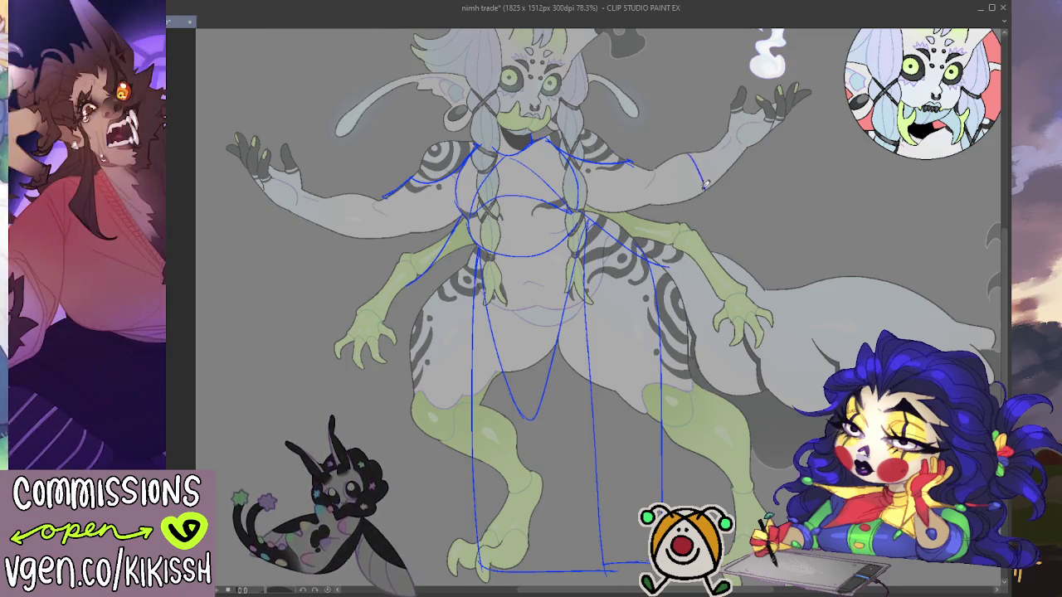
pyautogui.moveTo(700, 146); pyautogui.dragTo(712, 187)
pyautogui.hotkey('ctrl', 'z')
pyautogui.hotkey('ctrl', 'z')
pyautogui.moveTo(655, 162); pyautogui.dragTo(664, 199)
pyautogui.moveTo(676, 156); pyautogui.dragTo(688, 197)
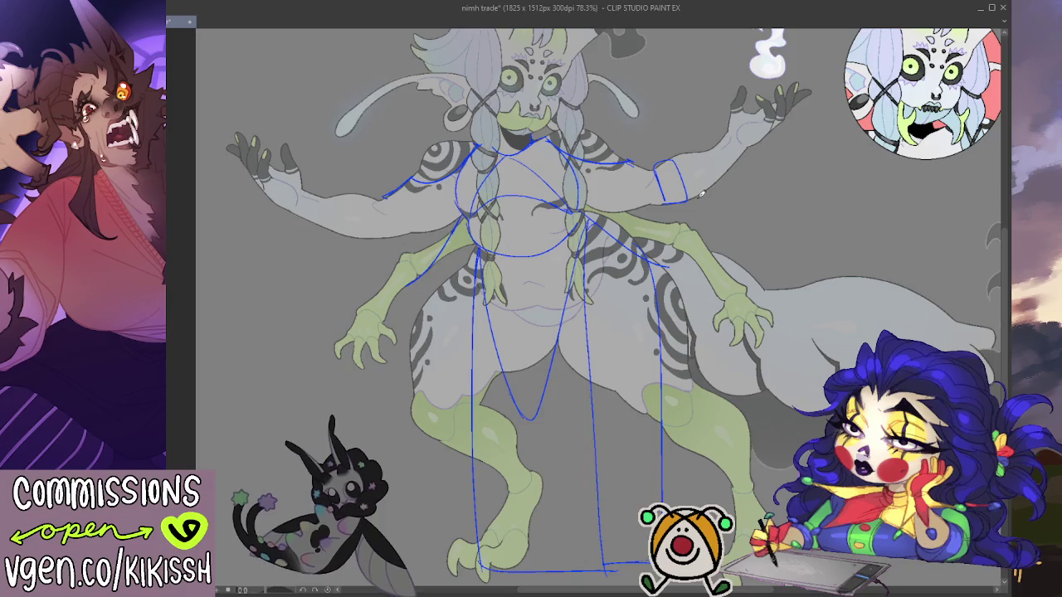
pyautogui.hotkey('ctrl', 'z')
pyautogui.hotkey('ctrl', 'z')
pyautogui.moveTo(642, 166)
pyautogui.mouseDown()
pyautogui.moveTo(646, 205)
pyautogui.moveTo(623, 212)
pyautogui.moveTo(649, 176)
pyautogui.mouseUp()
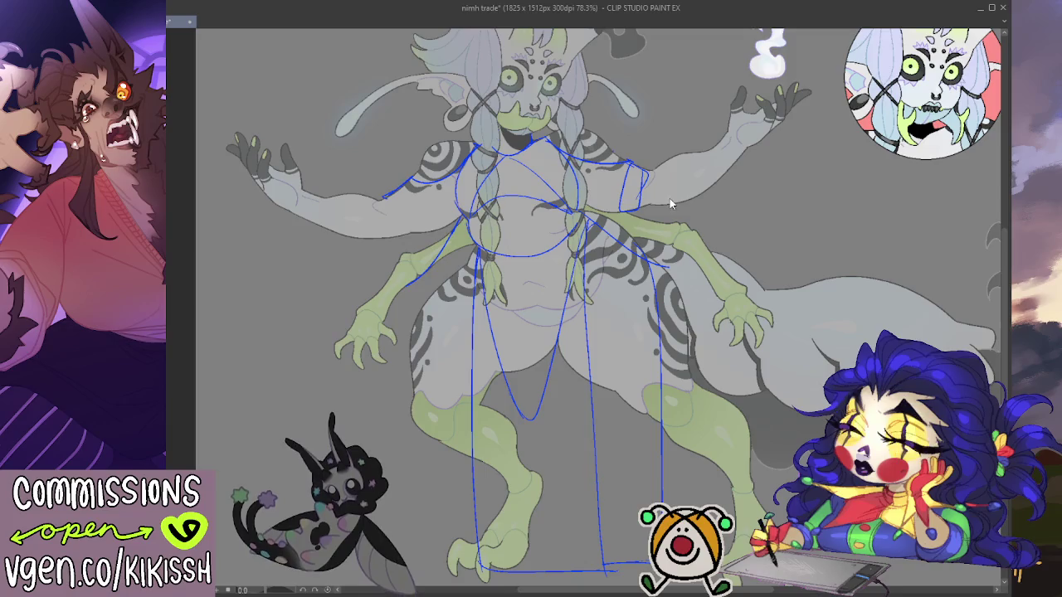
pyautogui.hotkey('ctrl', 'z')
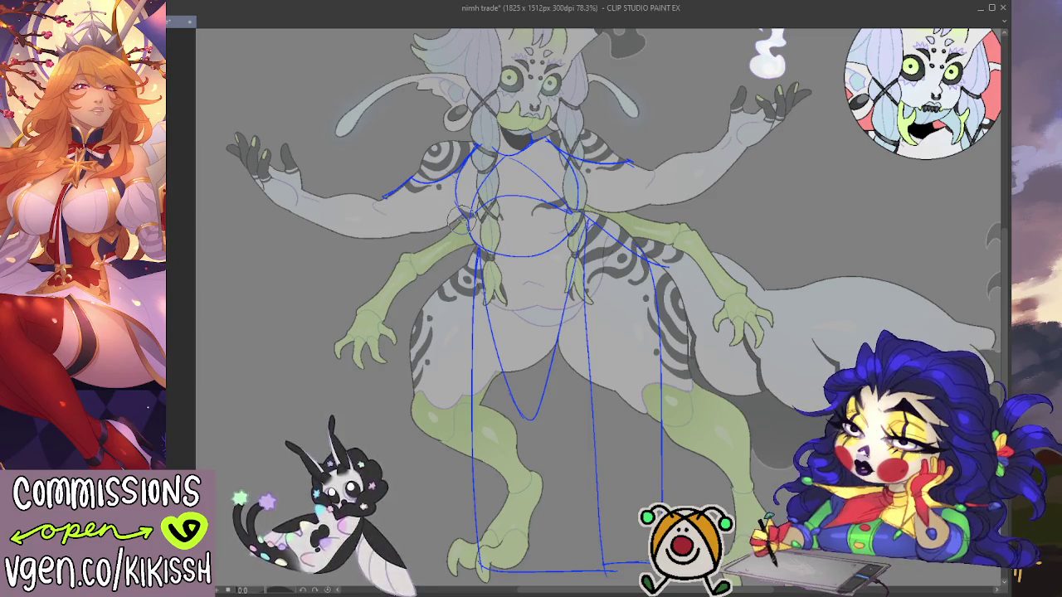
pyautogui.hotkey('ctrl', '-')
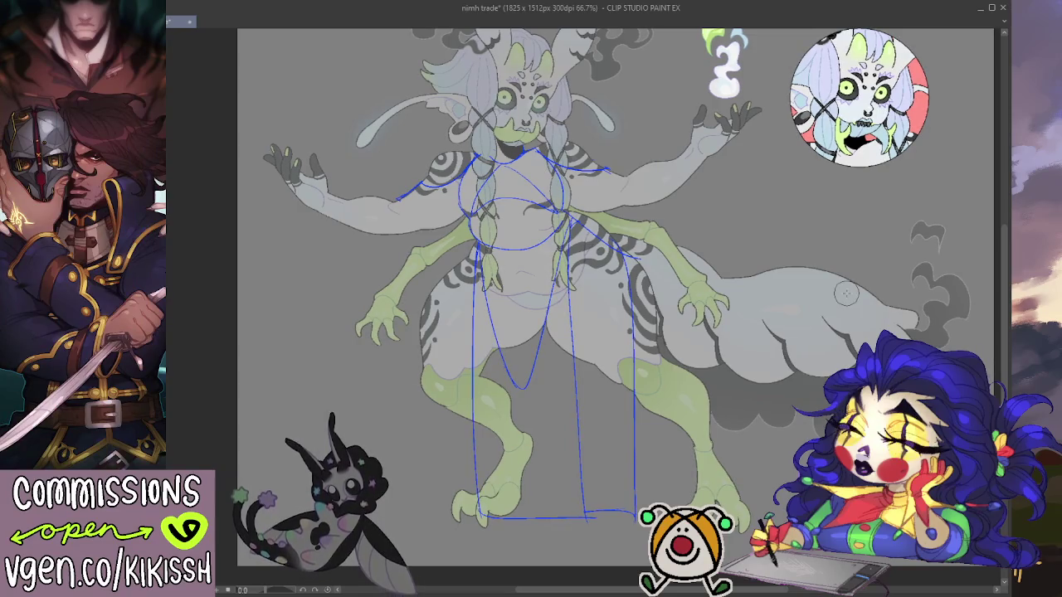
# Step: Show the guide sketch in black and add a curved line from the left upper arm across the chest
pyautogui.moveTo(846, 294); pyautogui.dragTo(853, 289)
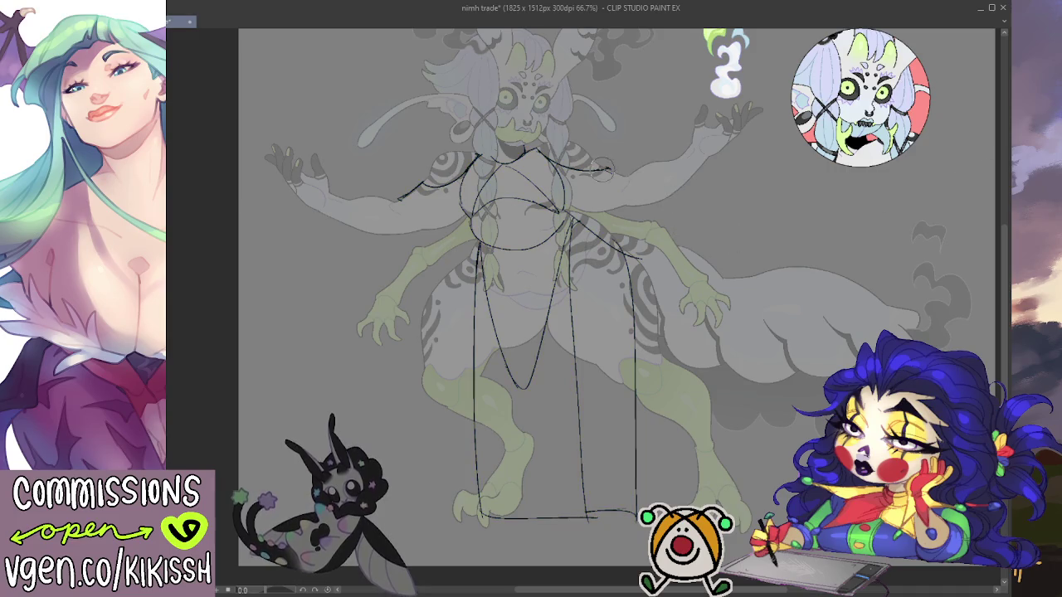
pyautogui.scroll(1, 602, 164)
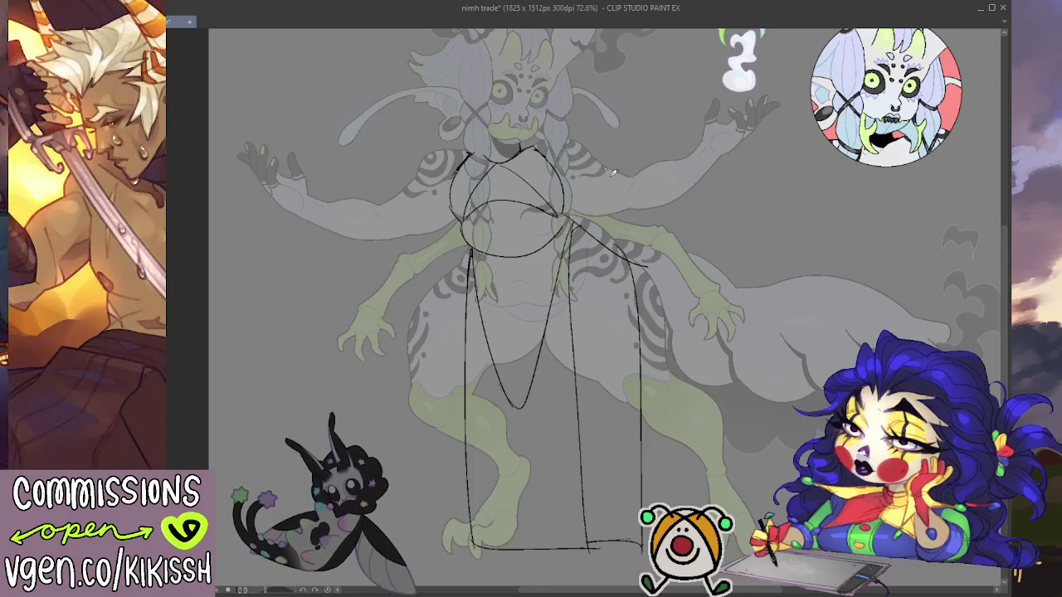
pyautogui.moveTo(400, 197); pyautogui.dragTo(440, 223)
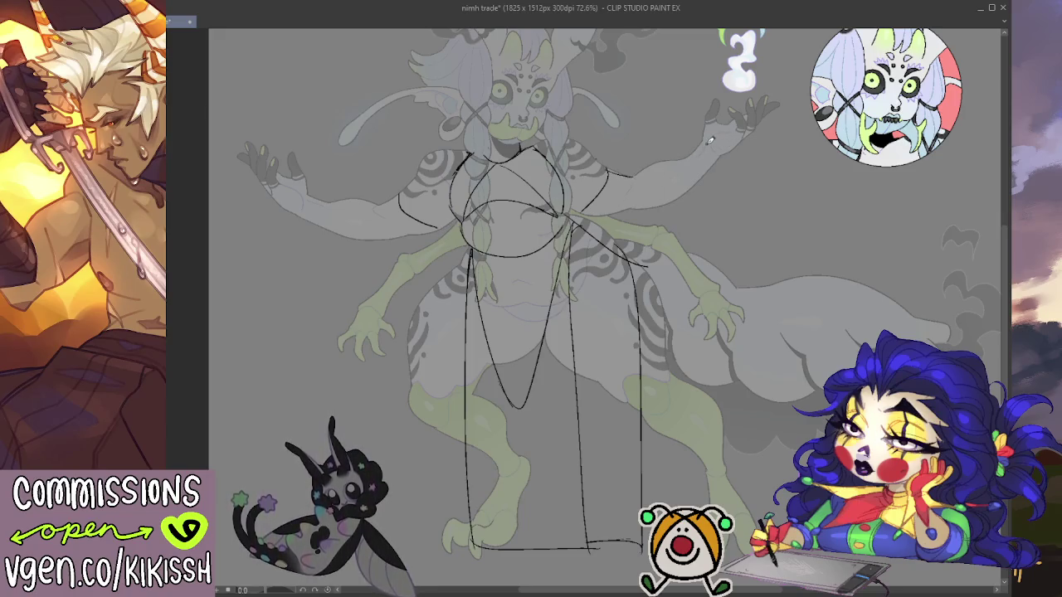
# Step: Mark cuff lines at both wrists and sketch a drape curve from chest to right arm
pyautogui.moveTo(707, 139); pyautogui.dragTo(723, 152)
pyautogui.moveTo(304, 213); pyautogui.dragTo(313, 198)
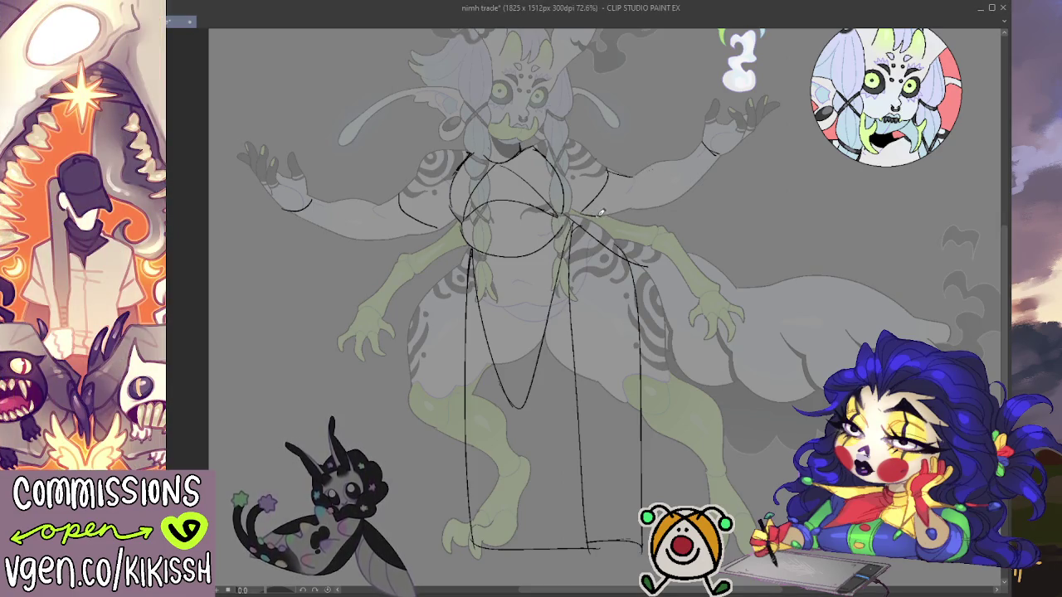
pyautogui.moveTo(593, 220)
pyautogui.mouseDown()
pyautogui.moveTo(621, 247)
pyautogui.moveTo(722, 168)
pyautogui.mouseUp()
pyautogui.hotkey('ctrl', 'z')
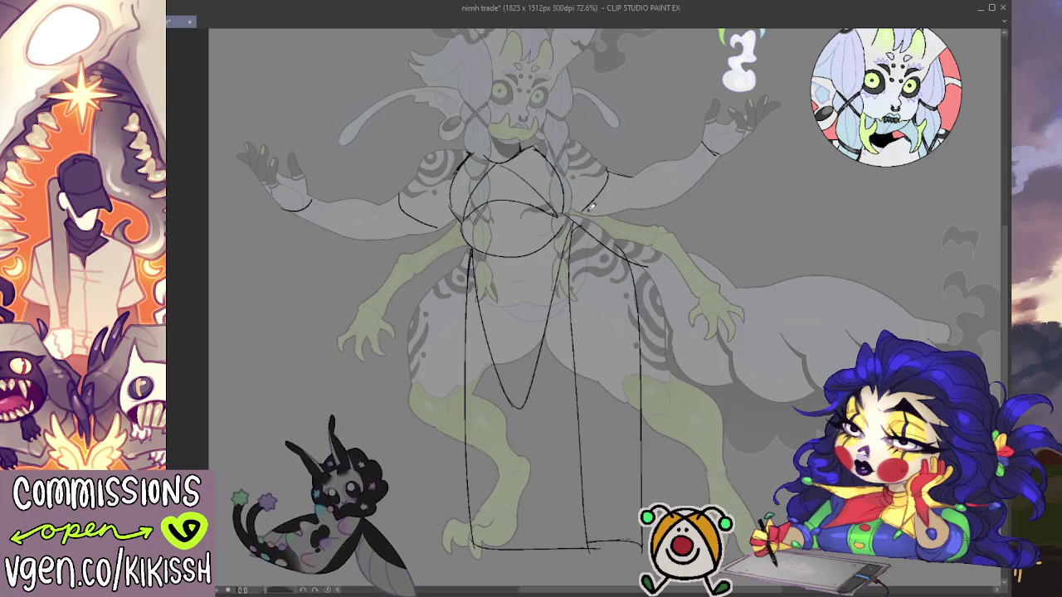
pyautogui.moveTo(592, 214)
pyautogui.mouseDown()
pyautogui.moveTo(621, 247)
pyautogui.moveTo(723, 158)
pyautogui.mouseUp()
pyautogui.hotkey('ctrl', 'z')
pyautogui.moveTo(594, 217); pyautogui.dragTo(718, 162)
# Step: Sketch a sleeve drape from the left hand to the torso, redoing the forearm stroke
pyautogui.moveTo(282, 208)
pyautogui.mouseDown()
pyautogui.moveTo(360, 286)
pyautogui.moveTo(426, 236)
pyautogui.mouseUp()
pyautogui.hotkey('ctrl', 'z')
pyautogui.hotkey('ctrl', 'z')
pyautogui.moveTo(282, 207)
pyautogui.mouseDown()
pyautogui.moveTo(372, 290)
pyautogui.moveTo(440, 234)
pyautogui.mouseUp()
pyautogui.hotkey('ctrl', 'z')
pyautogui.moveTo(325, 259)
pyautogui.mouseDown()
pyautogui.moveTo(285, 213)
pyautogui.moveTo(357, 291)
pyautogui.moveTo(440, 226)
pyautogui.mouseUp()
pyautogui.hotkey('ctrl', 'z')
pyautogui.hotkey('ctrl', 'z')
pyautogui.moveTo(285, 205)
pyautogui.mouseDown()
pyautogui.moveTo(326, 260)
pyautogui.moveTo(390, 278)
pyautogui.moveTo(448, 226)
pyautogui.mouseUp()
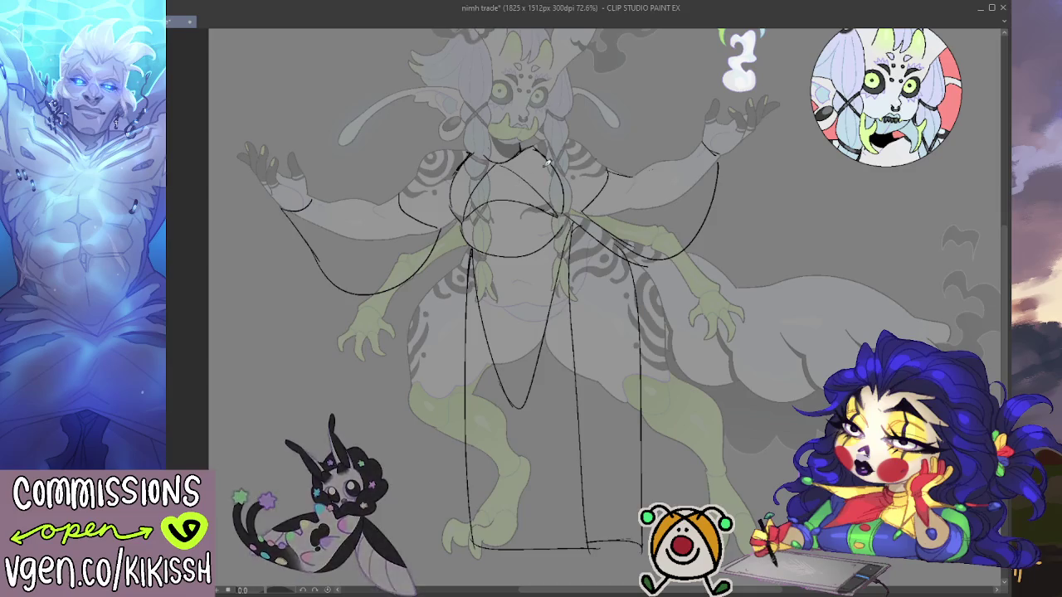
pyautogui.hotkey('ctrl', '-')
# Step: Outline the raised left hand's wrist, discarding the stroke drawn around the right hand
pyautogui.moveTo(632, 245); pyautogui.dragTo(634, 281)
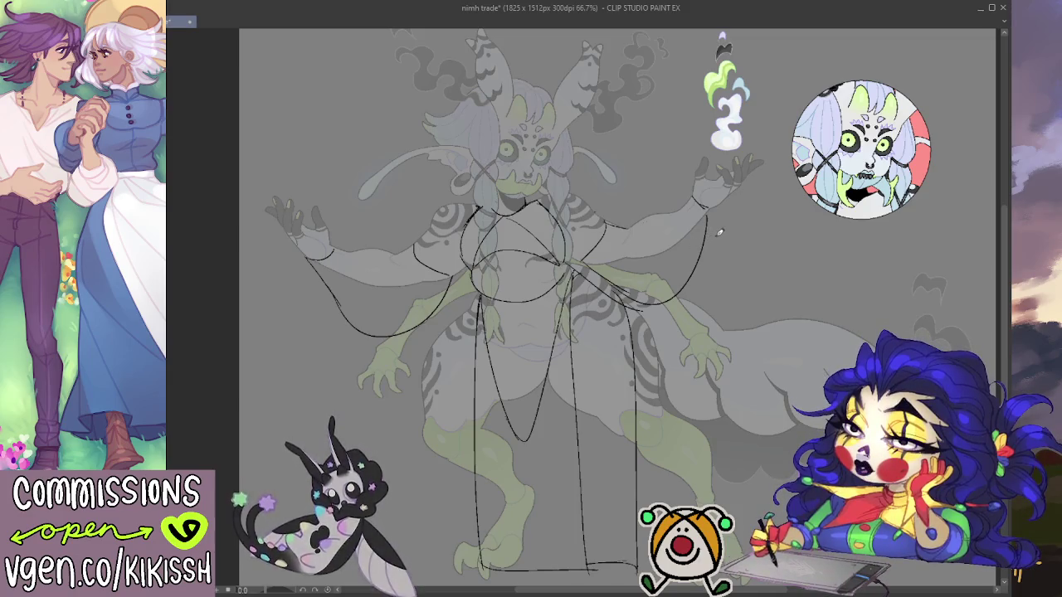
pyautogui.hotkey('ctrl', '+')
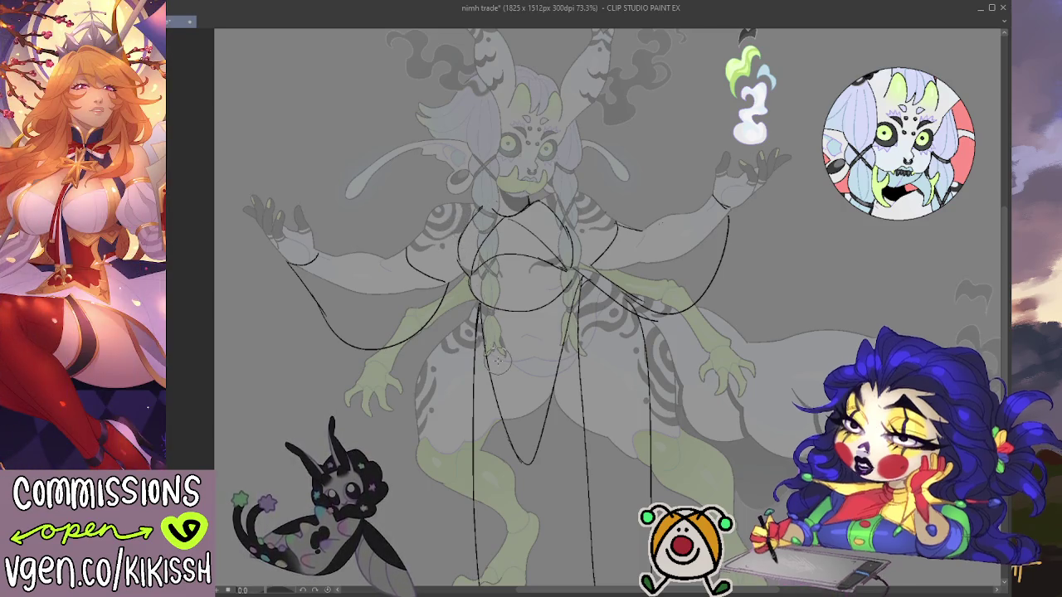
pyautogui.scroll(-2, 766, 233)
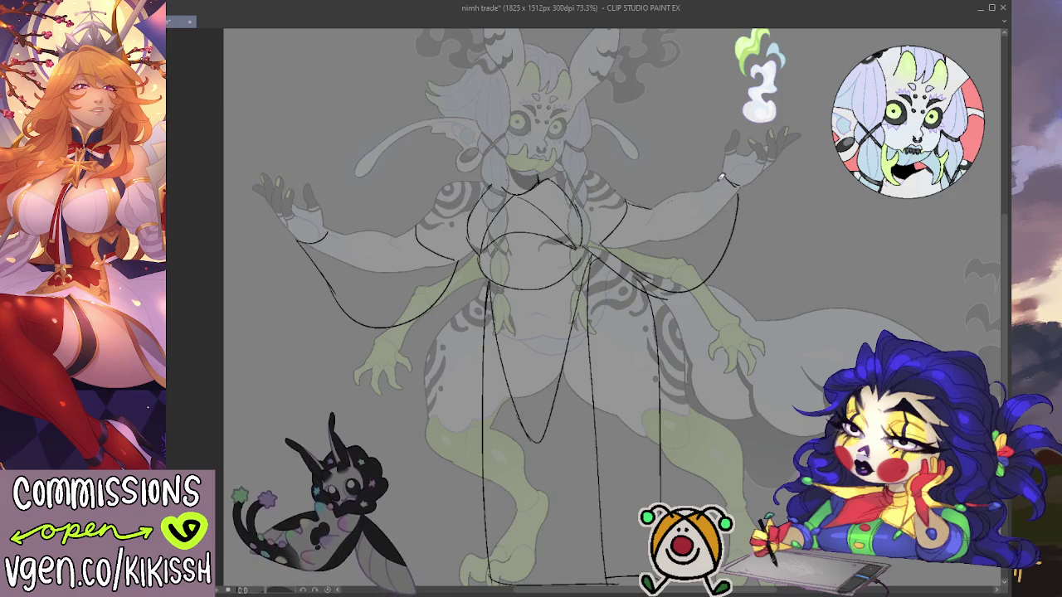
pyautogui.moveTo(729, 157)
pyautogui.mouseDown()
pyautogui.moveTo(755, 181)
pyautogui.moveTo(739, 193)
pyautogui.mouseUp()
pyautogui.moveTo(338, 234)
pyautogui.mouseDown()
pyautogui.moveTo(319, 204)
pyautogui.moveTo(290, 232)
pyautogui.moveTo(314, 244)
pyautogui.mouseUp()
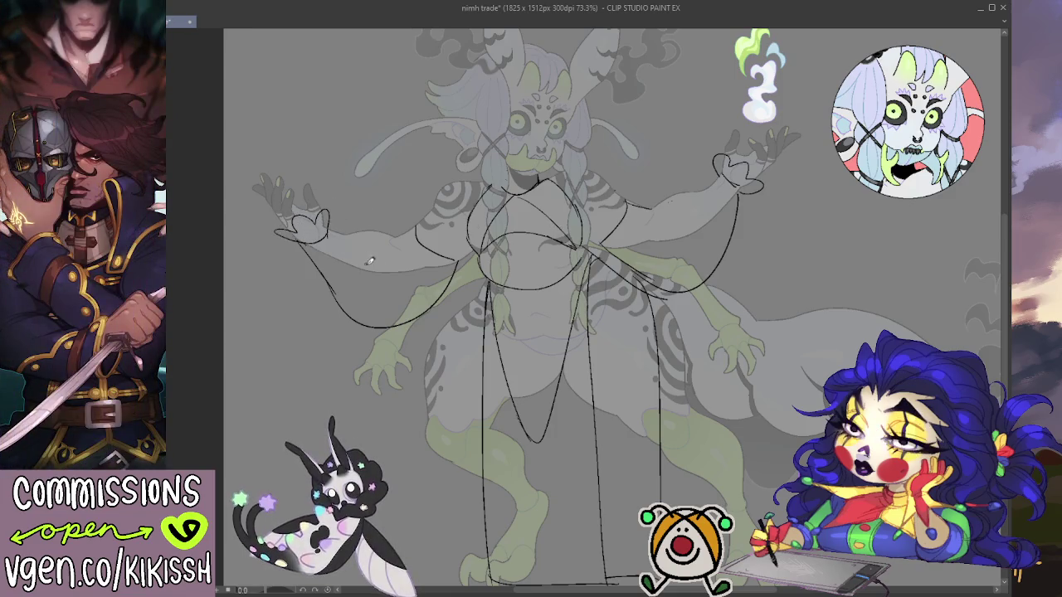
pyautogui.hotkey('ctrl', 'z')
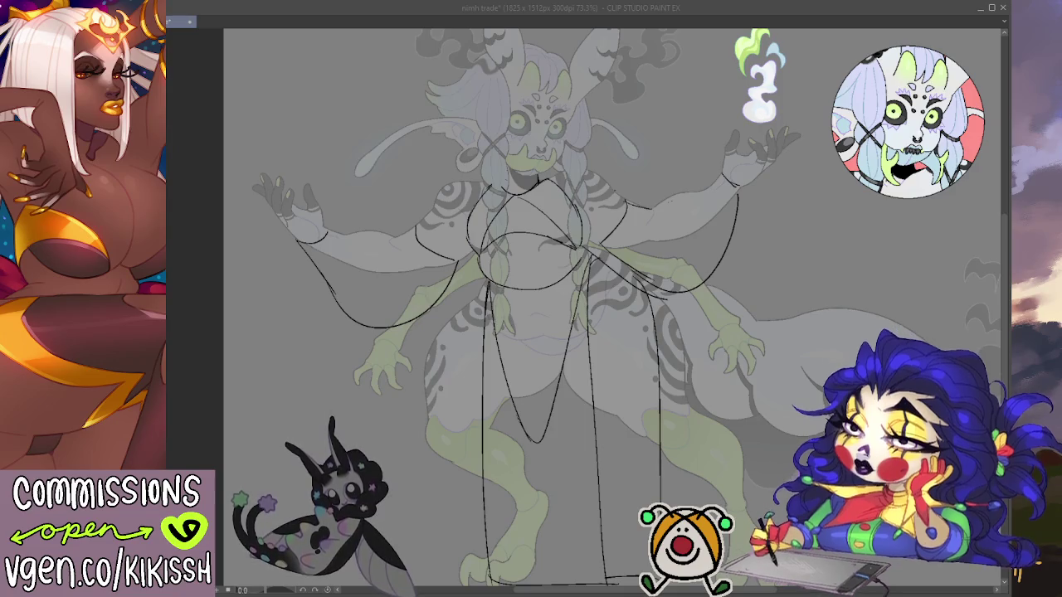
# Step: Erase the sketch lines over the legs, then restore the front panel lines
pyautogui.click(800, 304)
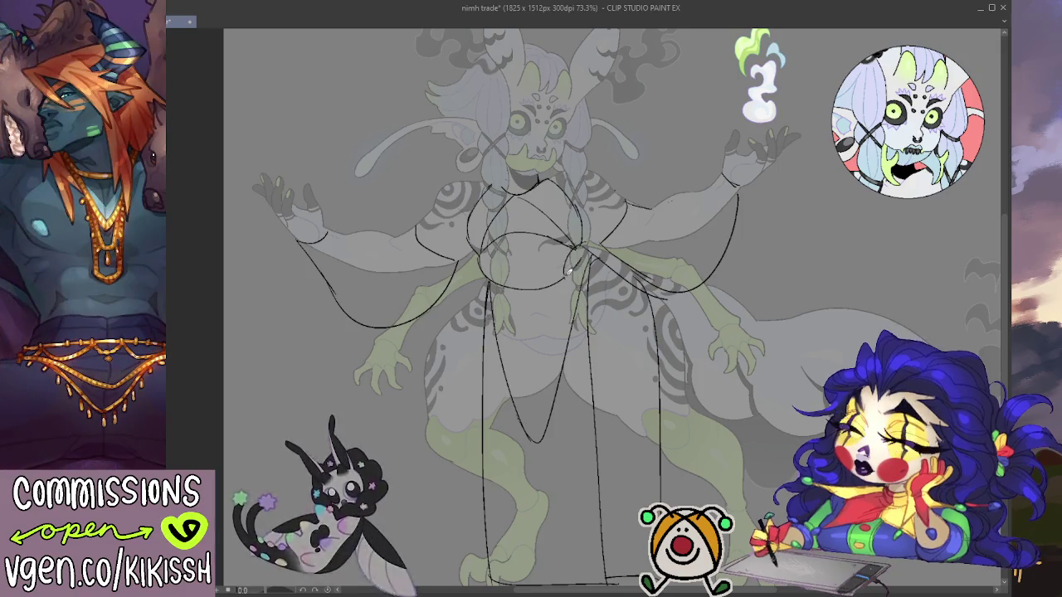
pyautogui.moveTo(479, 256); pyautogui.dragTo(513, 279)
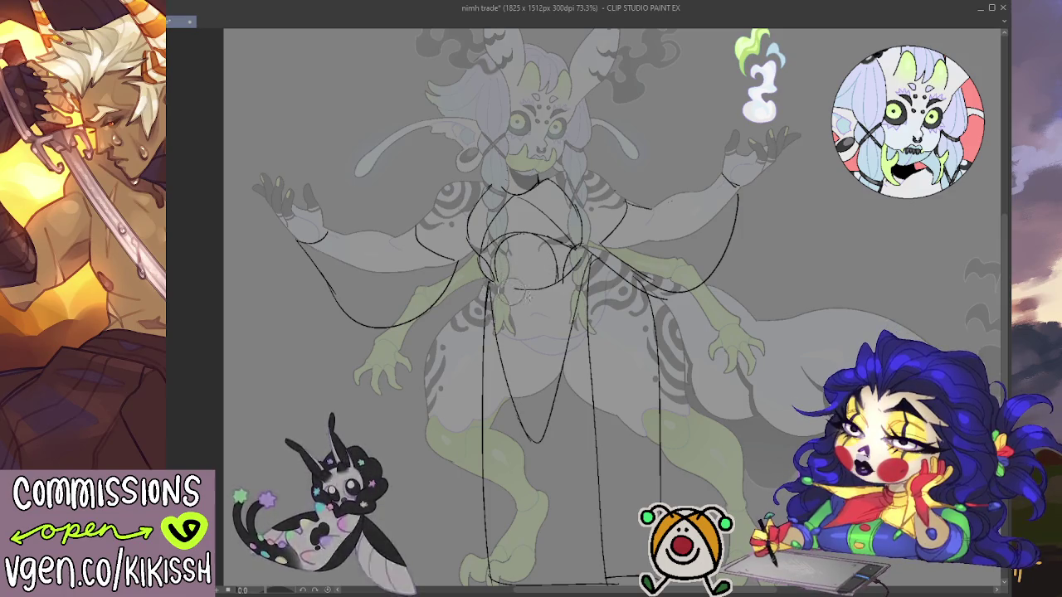
pyautogui.moveTo(581, 253); pyautogui.dragTo(552, 415)
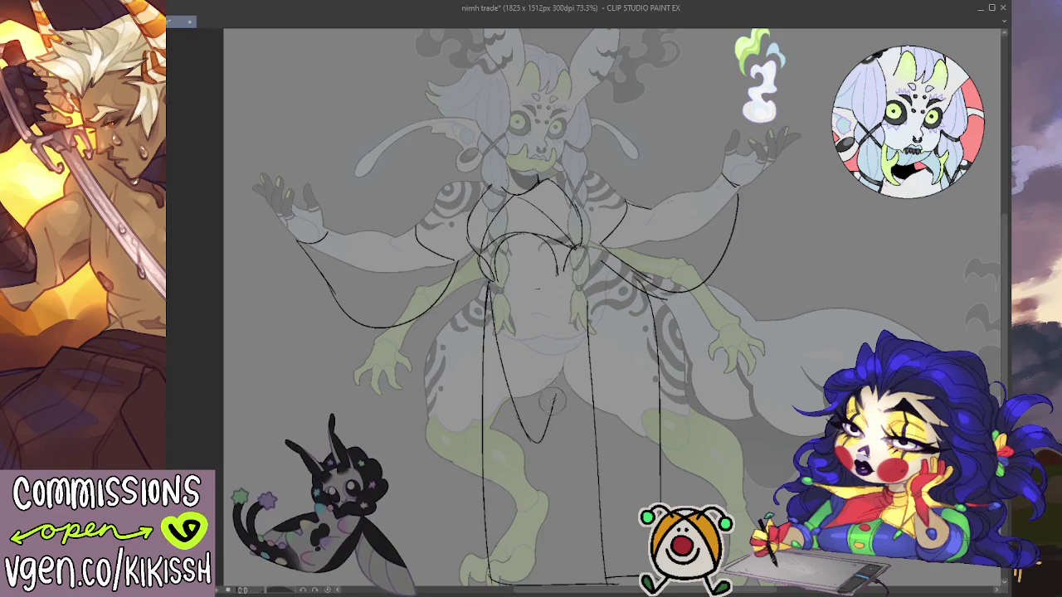
pyautogui.moveTo(593, 278); pyautogui.dragTo(593, 452)
pyautogui.moveTo(587, 353)
pyautogui.mouseDown()
pyautogui.moveTo(602, 547)
pyautogui.moveTo(614, 581)
pyautogui.mouseUp()
pyautogui.moveTo(490, 581); pyautogui.dragTo(489, 292)
pyautogui.moveTo(554, 373); pyautogui.dragTo(535, 448)
pyautogui.moveTo(660, 320); pyautogui.dragTo(659, 456)
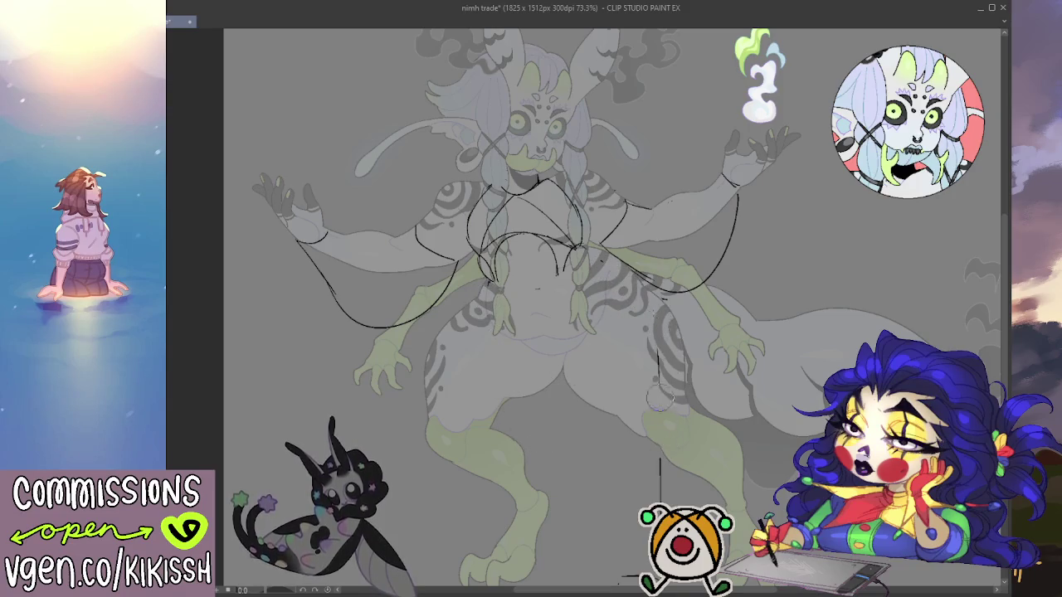
pyautogui.moveTo(659, 399); pyautogui.dragTo(660, 502)
pyautogui.hotkey('ctrl', 'z')
pyautogui.hotkey('ctrl', 'z')
pyautogui.hotkey('ctrl', 'z')
pyautogui.hotkey('ctrl', 'z')
pyautogui.hotkey('ctrl', 'z')
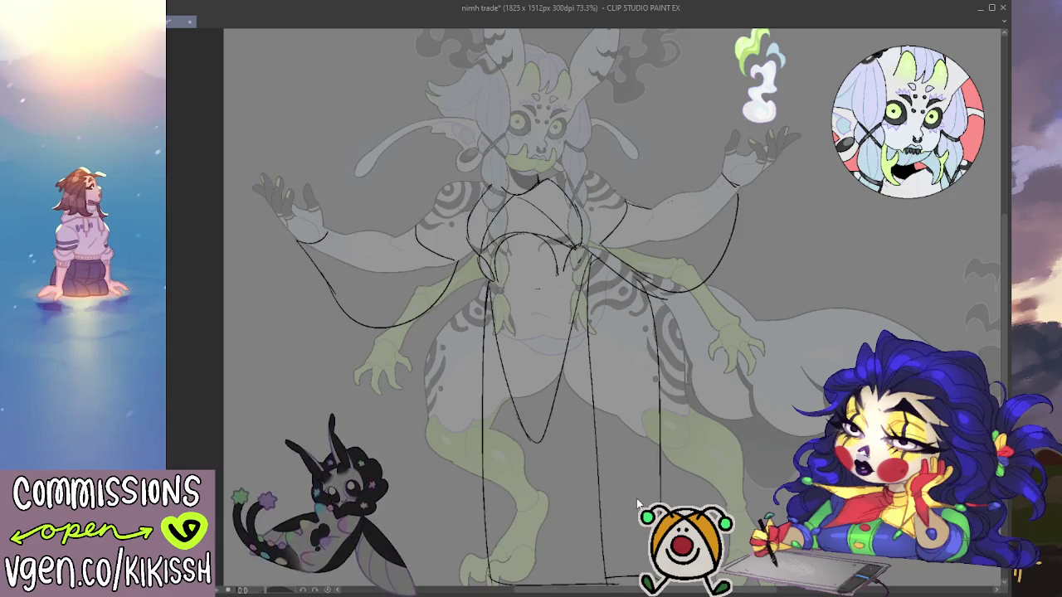
pyautogui.hotkey('ctrl', 'z')
pyautogui.hotkey('ctrl', 'z')
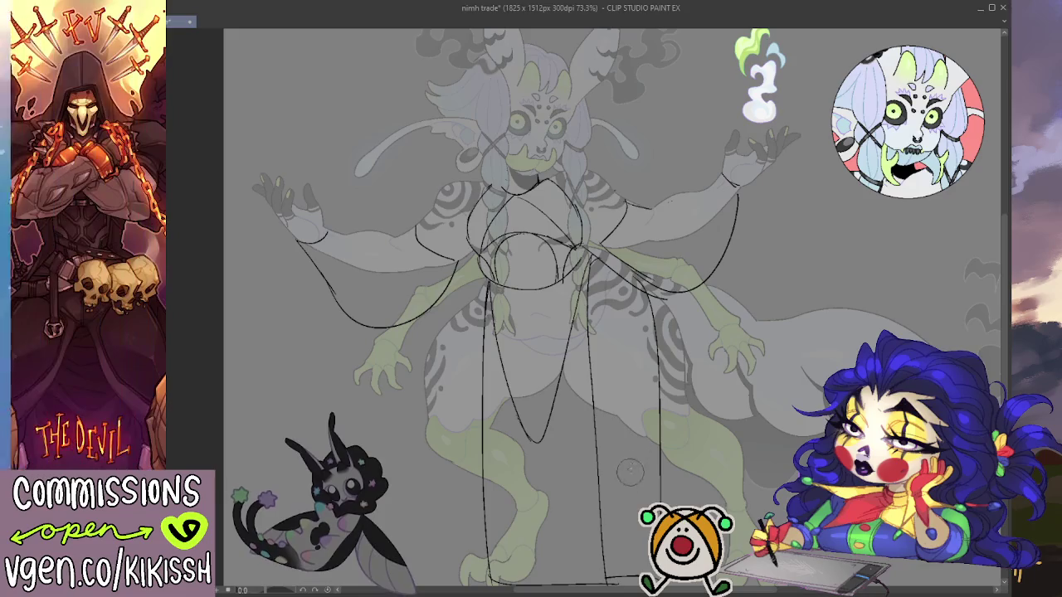
# Step: Erase the sleeve drapes under the left arm and across the torso and right arm
pyautogui.scroll(2, 715, 365)
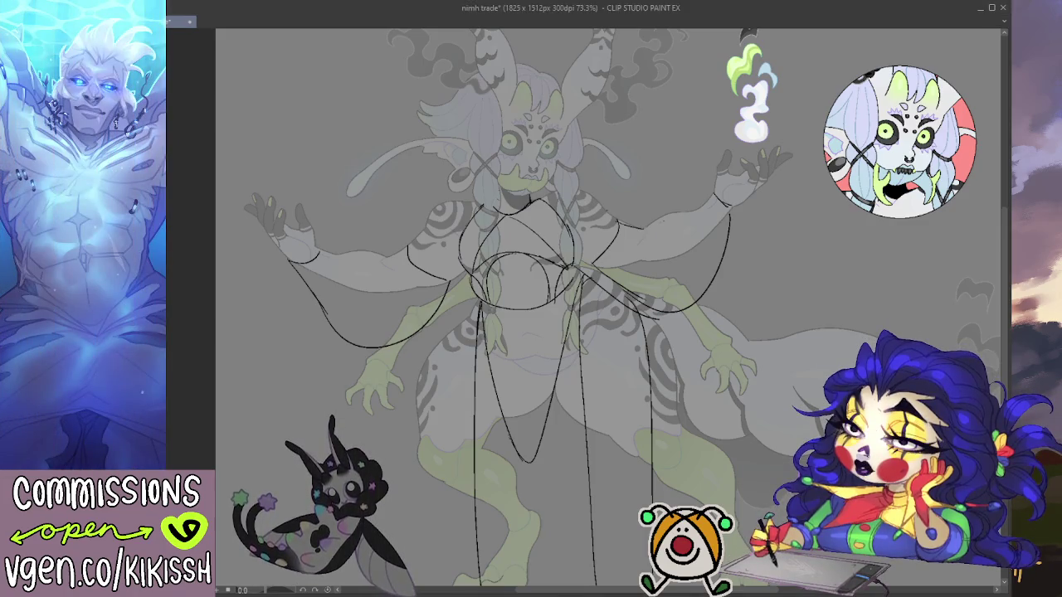
pyautogui.moveTo(608, 311); pyautogui.dragTo(625, 320)
pyautogui.moveTo(464, 298); pyautogui.dragTo(320, 266)
pyautogui.moveTo(421, 253)
pyautogui.mouseDown()
pyautogui.moveTo(685, 311)
pyautogui.moveTo(633, 270)
pyautogui.mouseUp()
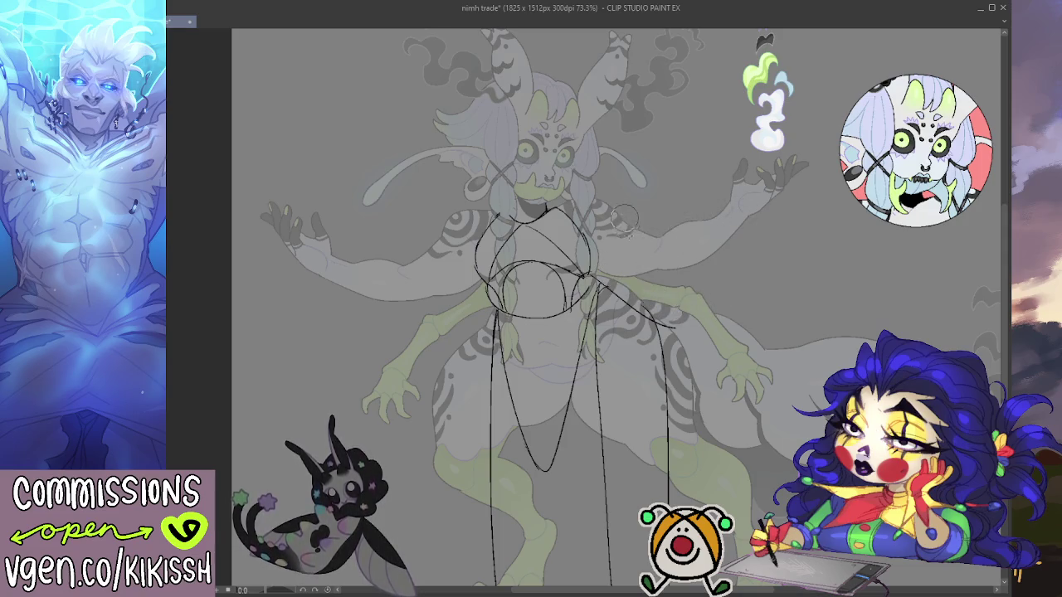
# Step: Sketch a sleeve line along the right arm, then undo it
pyautogui.scroll(-2, 608, 216)
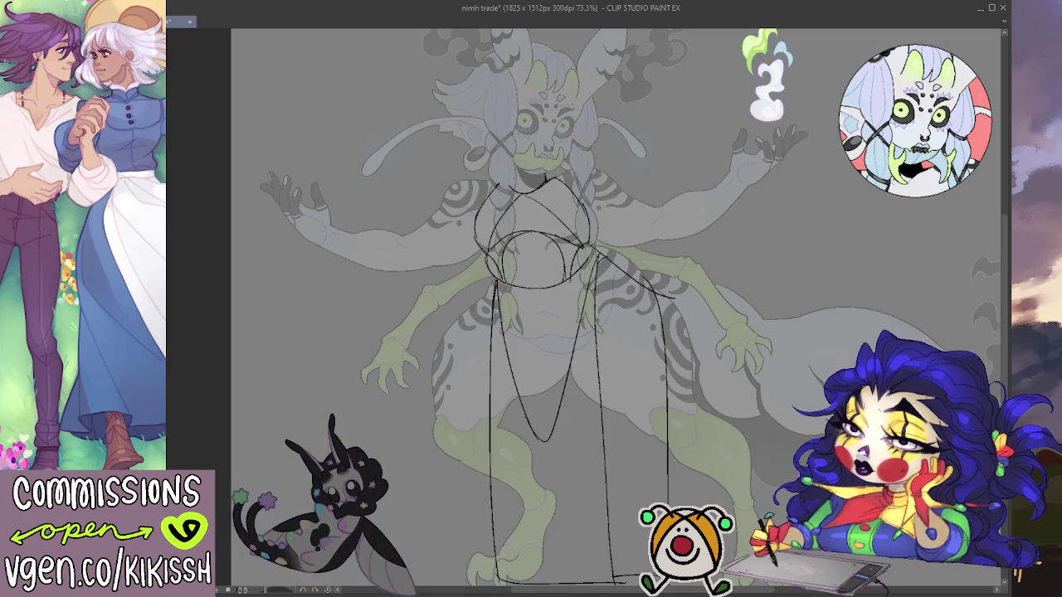
pyautogui.moveTo(664, 207); pyautogui.dragTo(682, 262)
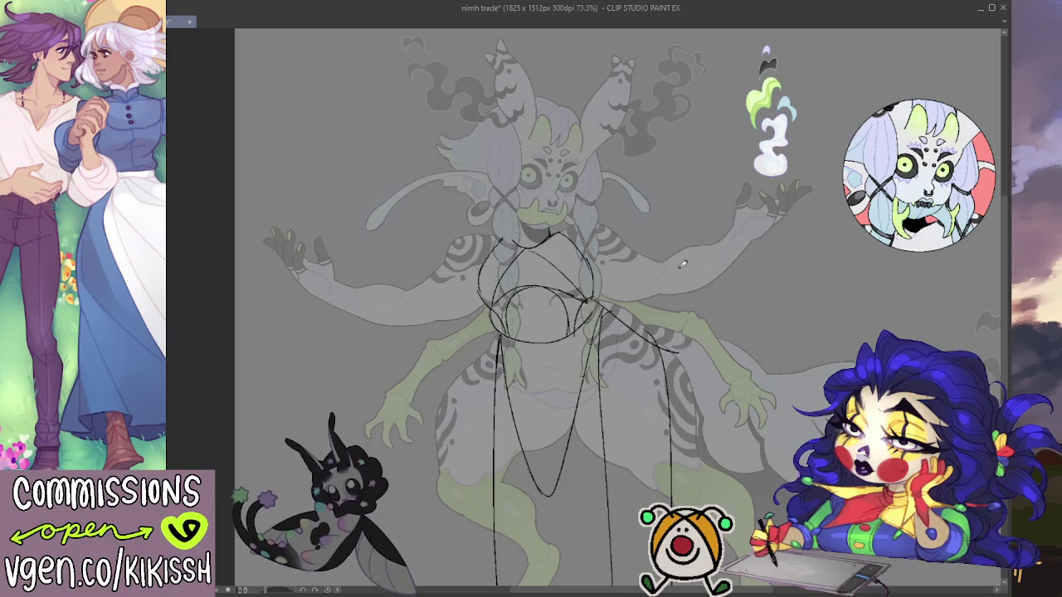
pyautogui.moveTo(677, 253)
pyautogui.mouseDown()
pyautogui.moveTo(691, 290)
pyautogui.moveTo(782, 221)
pyautogui.moveTo(735, 208)
pyautogui.moveTo(725, 237)
pyautogui.moveTo(704, 244)
pyautogui.mouseUp()
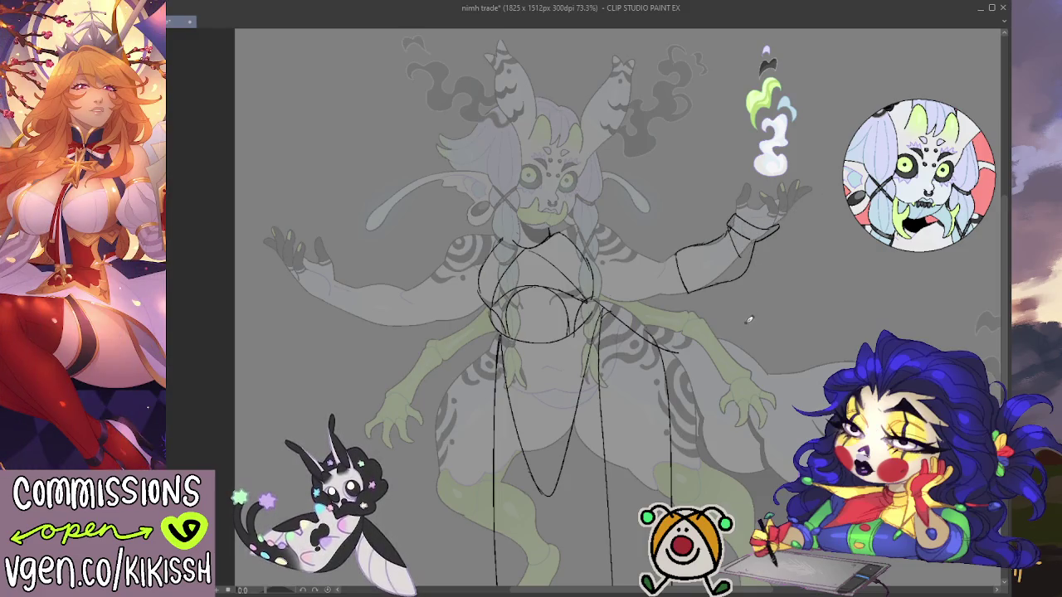
pyautogui.hotkey('ctrl', 'z')
pyautogui.hotkey('ctrl', 'z')
pyautogui.hotkey('ctrl', 'z')
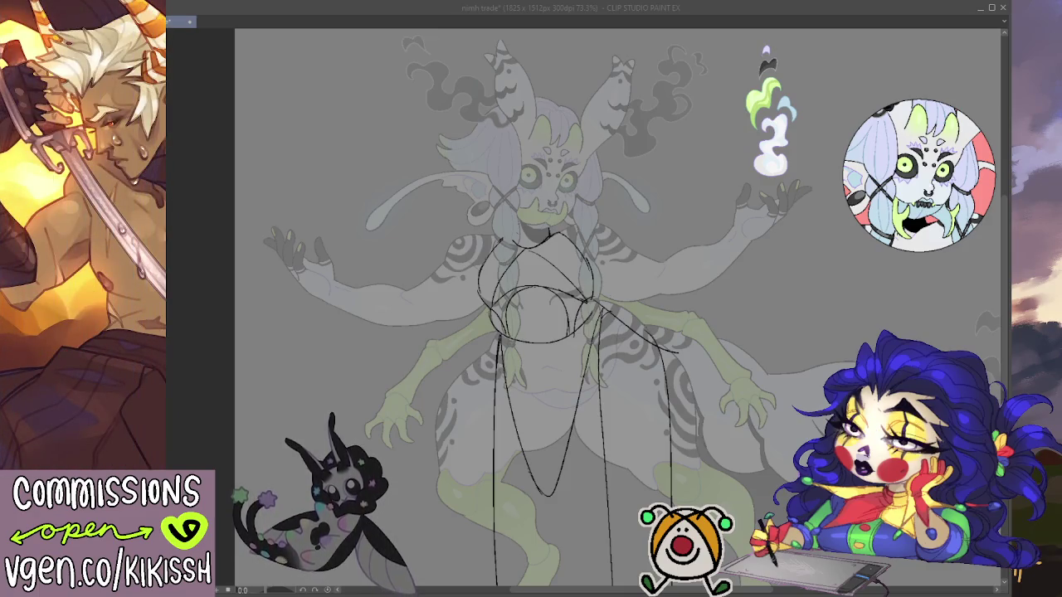
# Step: Return focus to the drawing window
pyautogui.hotkey('alt', 'Tab')
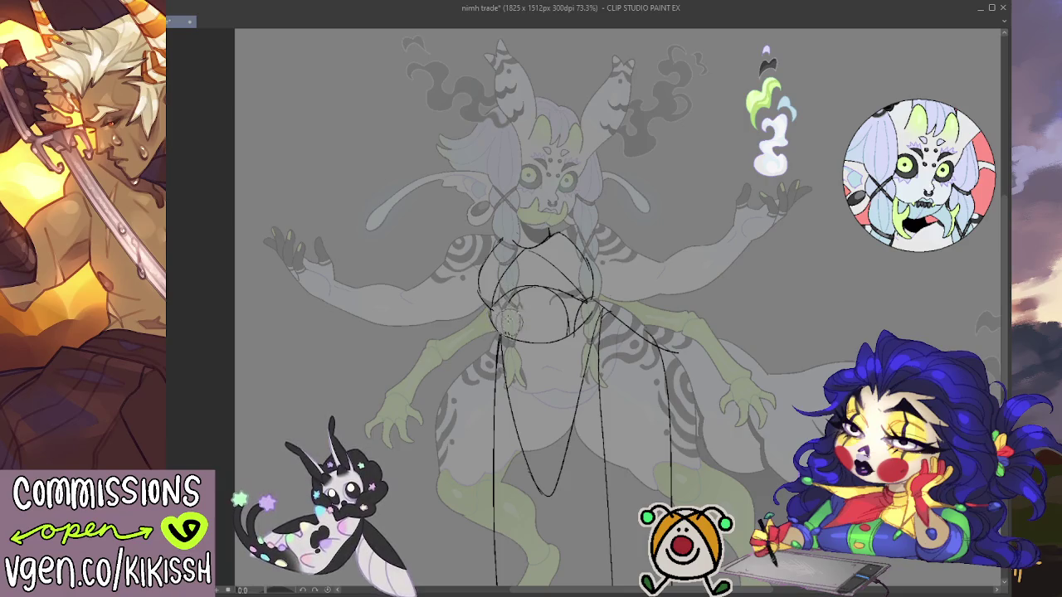
# Step: Sketch short lines and an arc across the torso oval, retrying the arc twice
pyautogui.moveTo(506, 291); pyautogui.dragTo(589, 304)
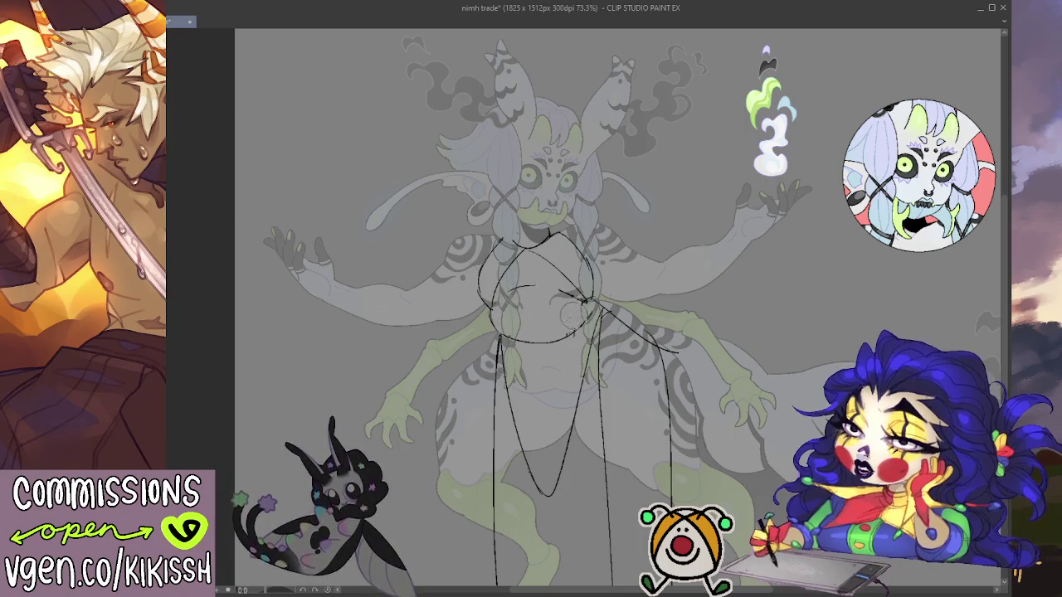
pyautogui.moveTo(491, 307); pyautogui.dragTo(581, 297)
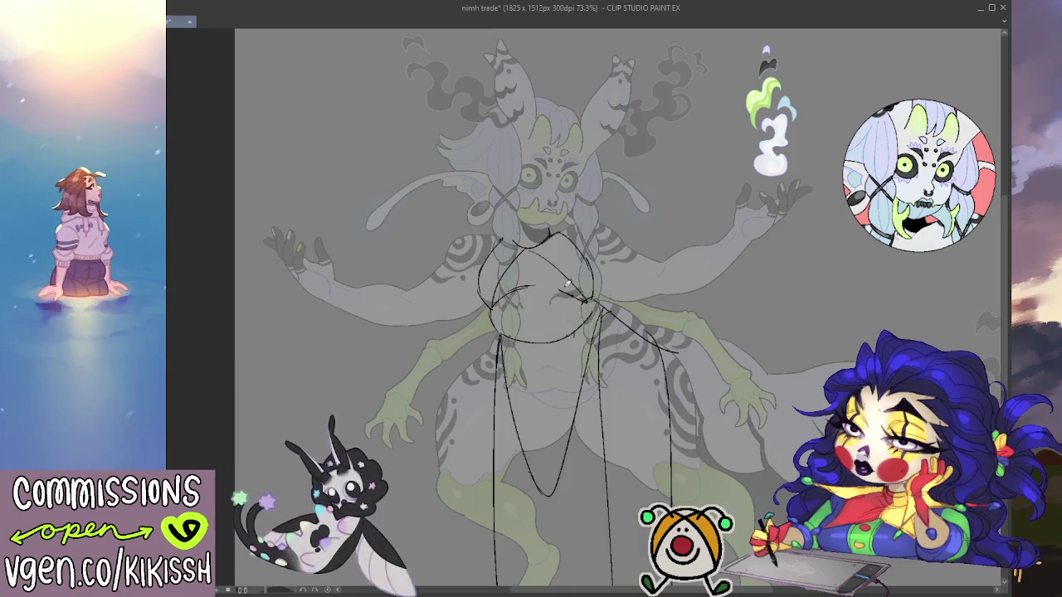
pyautogui.hotkey('ctrl', 'z')
pyautogui.moveTo(491, 306); pyautogui.dragTo(591, 301)
pyautogui.hotkey('ctrl', 'z')
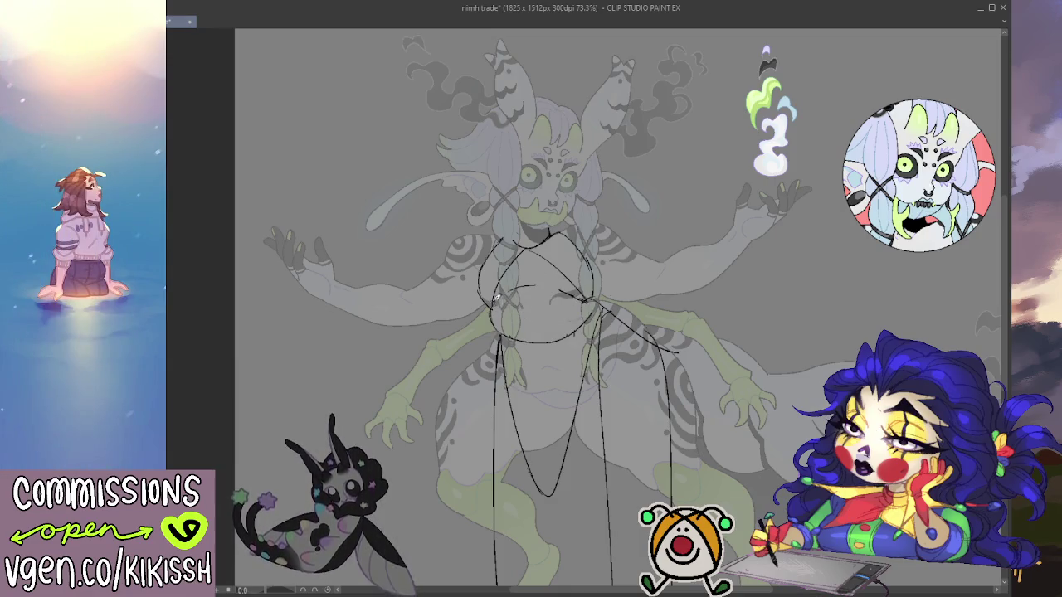
pyautogui.moveTo(491, 305); pyautogui.dragTo(591, 296)
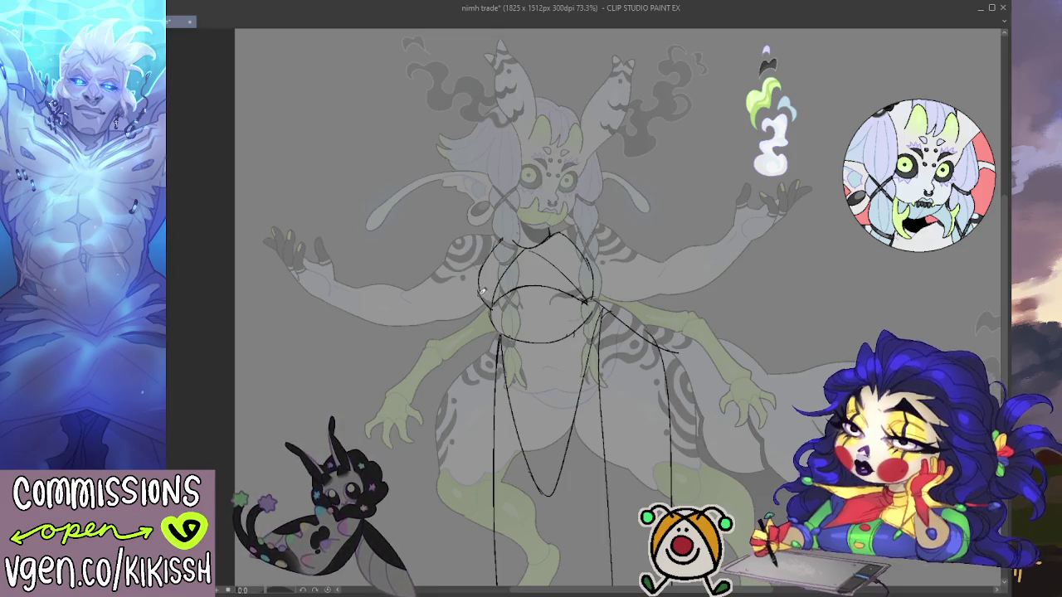
# Step: Draw a curved line over the top of the chest oval, retrying until it fits
pyautogui.moveTo(481, 279); pyautogui.dragTo(498, 262)
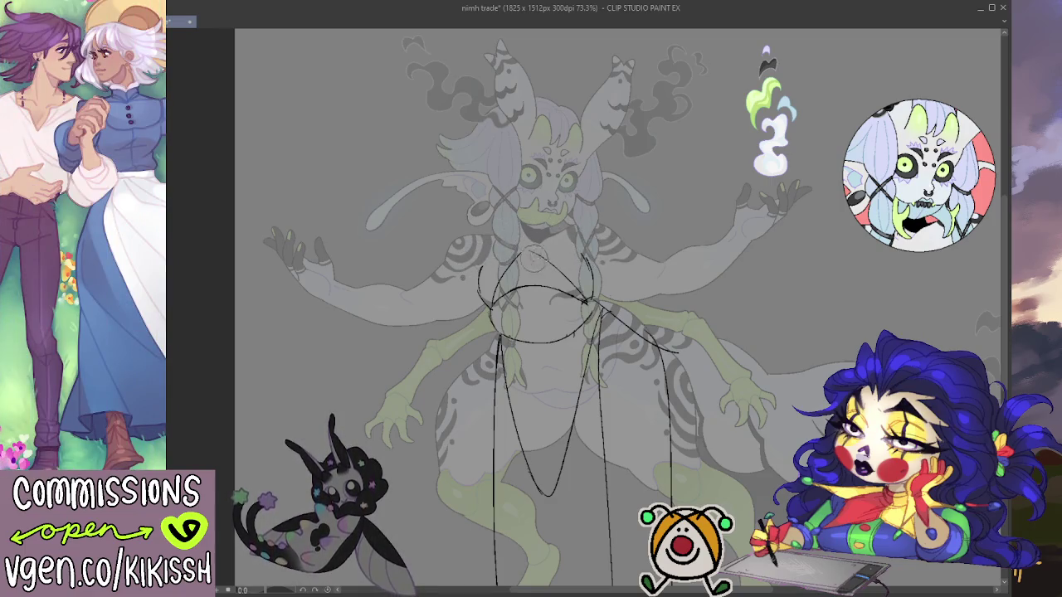
pyautogui.moveTo(488, 268); pyautogui.dragTo(614, 279)
pyautogui.hotkey('ctrl', 'z')
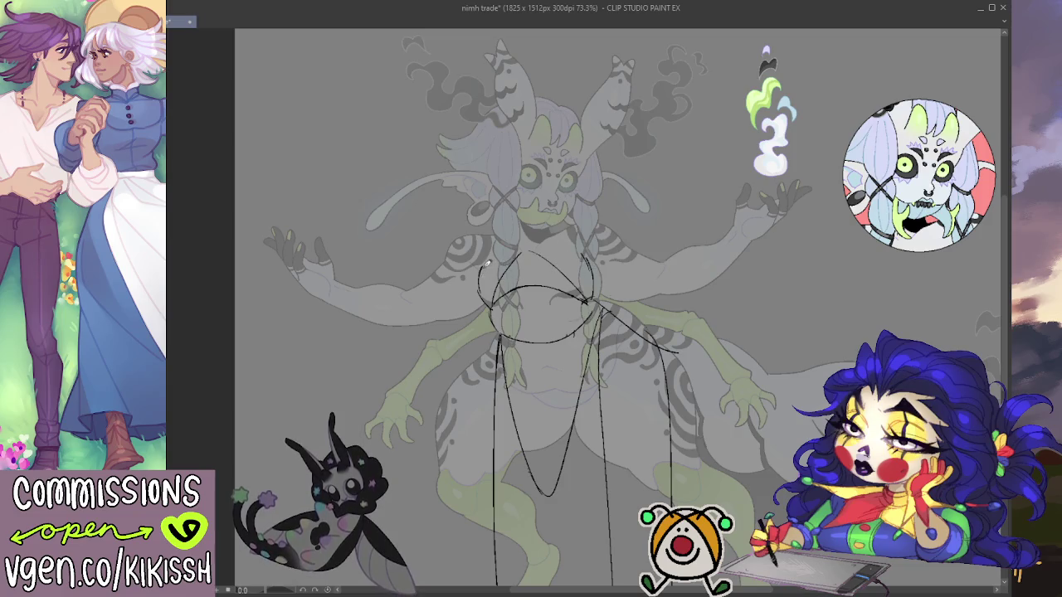
pyautogui.moveTo(498, 264); pyautogui.dragTo(618, 287)
pyautogui.hotkey('ctrl', 'z')
pyautogui.moveTo(479, 269); pyautogui.dragTo(614, 290)
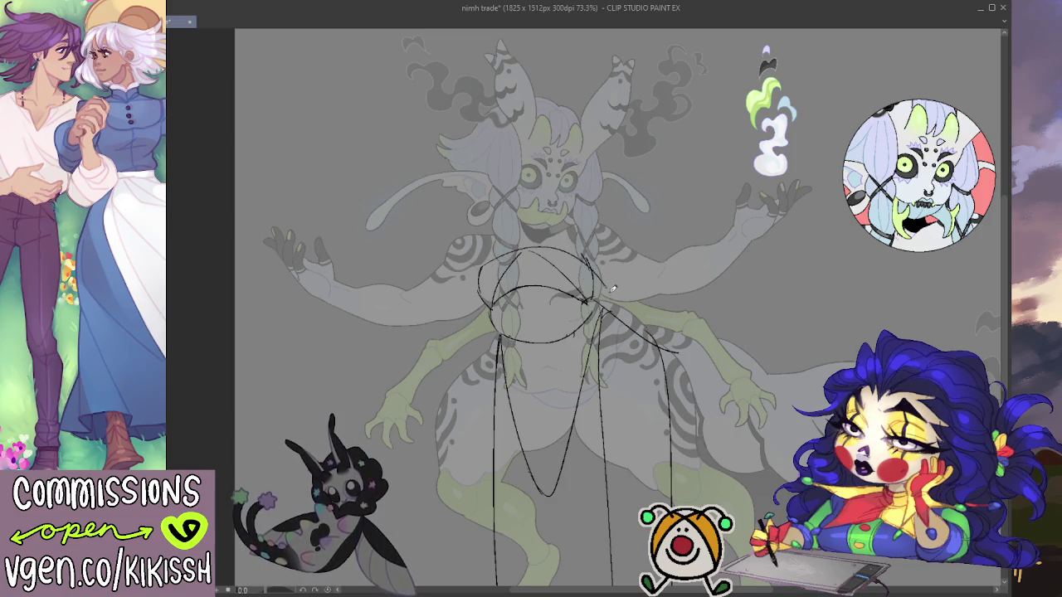
pyautogui.hotkey('ctrl', 'z')
pyautogui.moveTo(484, 264); pyautogui.dragTo(604, 276)
pyautogui.hotkey('ctrl', 'z')
pyautogui.moveTo(480, 267); pyautogui.dragTo(613, 288)
pyautogui.hotkey('ctrl', 'z')
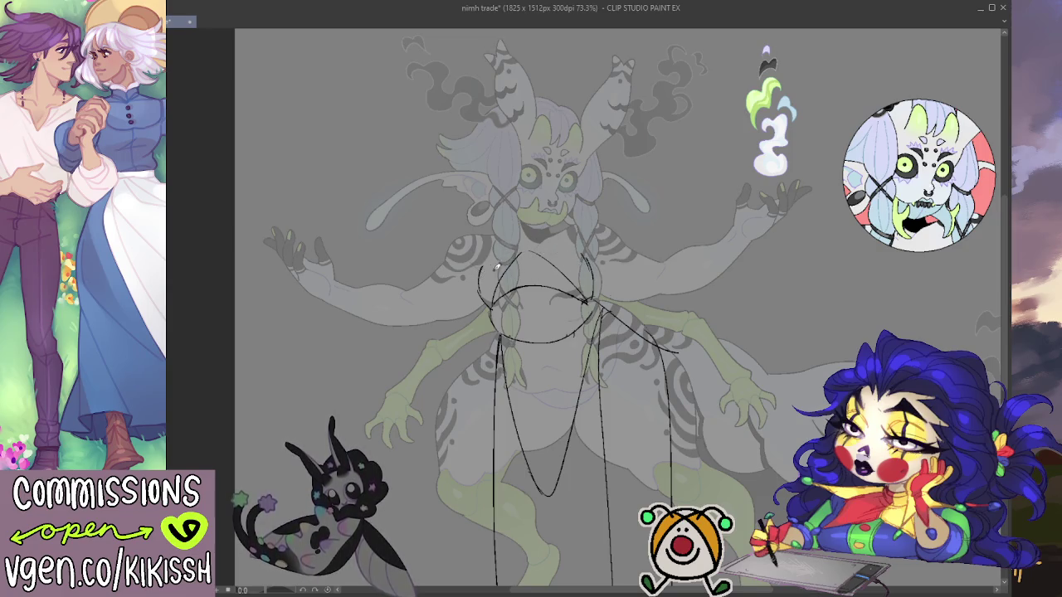
pyautogui.moveTo(483, 267); pyautogui.dragTo(610, 283)
pyautogui.hotkey('ctrl', 'z')
pyautogui.moveTo(479, 270); pyautogui.dragTo(610, 288)
pyautogui.hotkey('ctrl', 'z')
pyautogui.moveTo(487, 265); pyautogui.dragTo(579, 249)
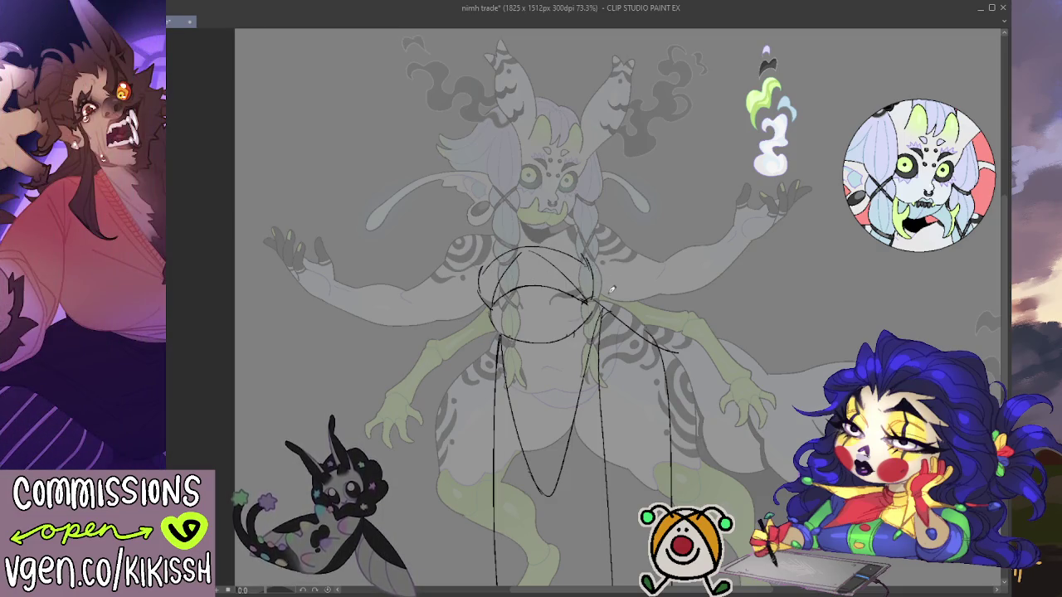
pyautogui.hotkey('ctrl', 'z')
pyautogui.moveTo(492, 266); pyautogui.dragTo(614, 290)
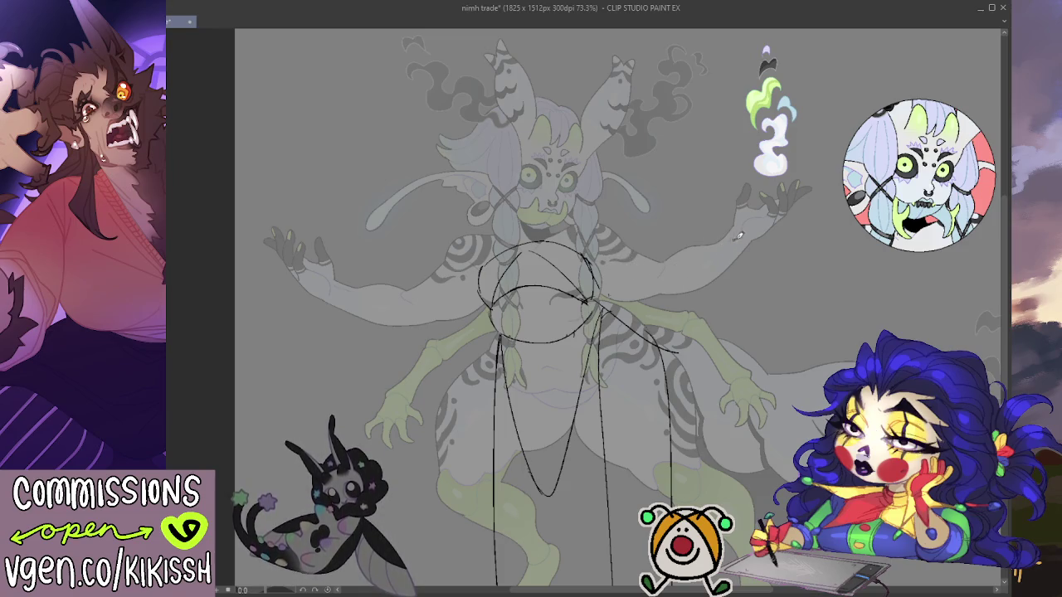
# Step: Outline the right sleeve from the chest up along the right arm's upper edge
pyautogui.moveTo(737, 230)
pyautogui.mouseDown()
pyautogui.moveTo(744, 252)
pyautogui.moveTo(718, 253)
pyautogui.mouseUp()
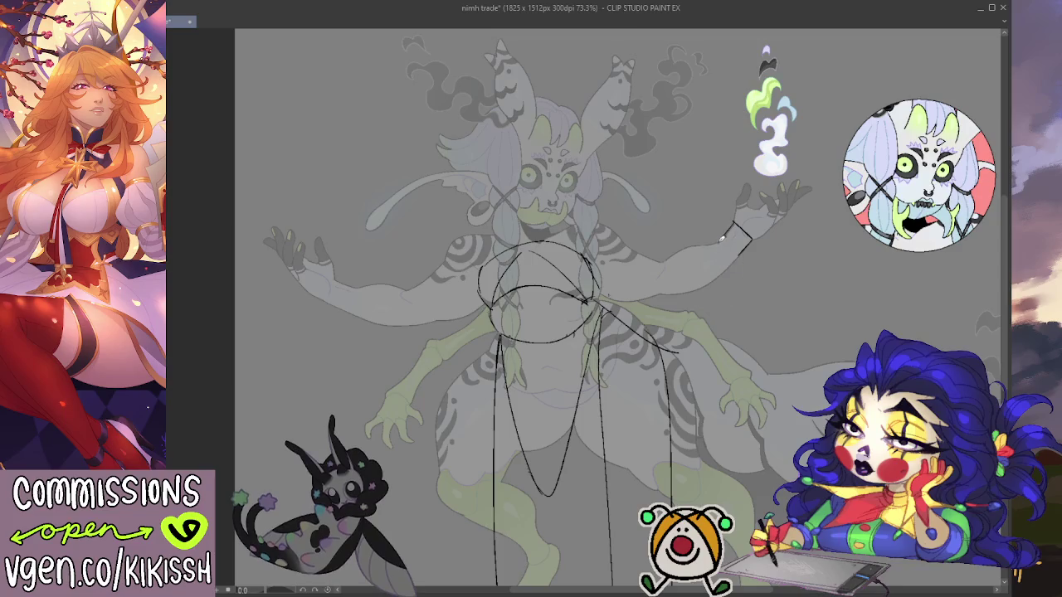
pyautogui.moveTo(734, 224); pyautogui.dragTo(648, 259)
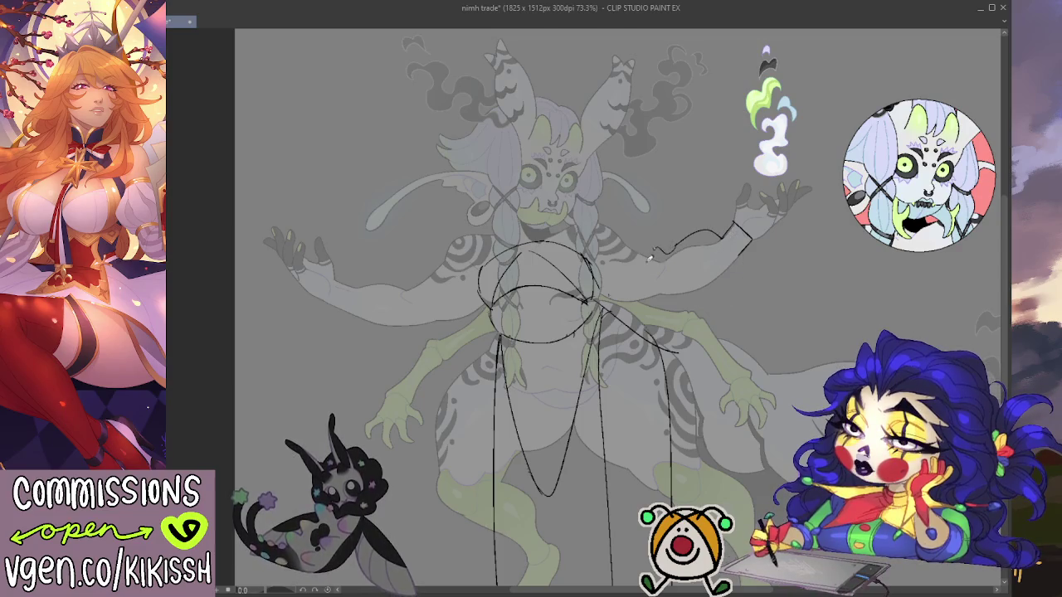
pyautogui.moveTo(741, 259)
pyautogui.mouseDown()
pyautogui.moveTo(750, 280)
pyautogui.moveTo(710, 298)
pyautogui.moveTo(642, 304)
pyautogui.mouseUp()
pyautogui.hotkey('ctrl', 'z')
pyautogui.hotkey('ctrl', 'z')
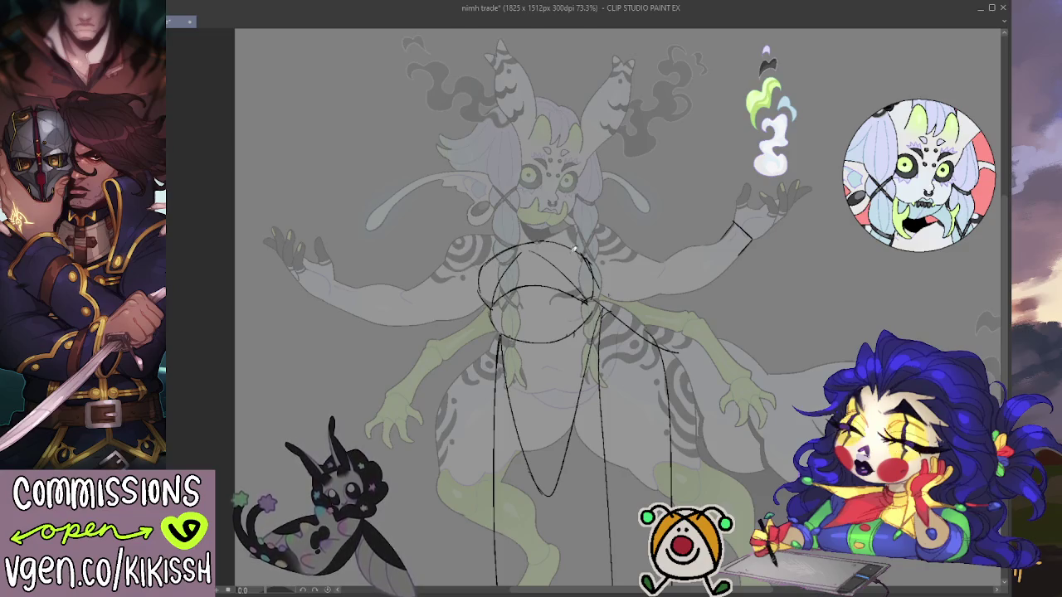
pyautogui.moveTo(483, 265); pyautogui.dragTo(595, 262)
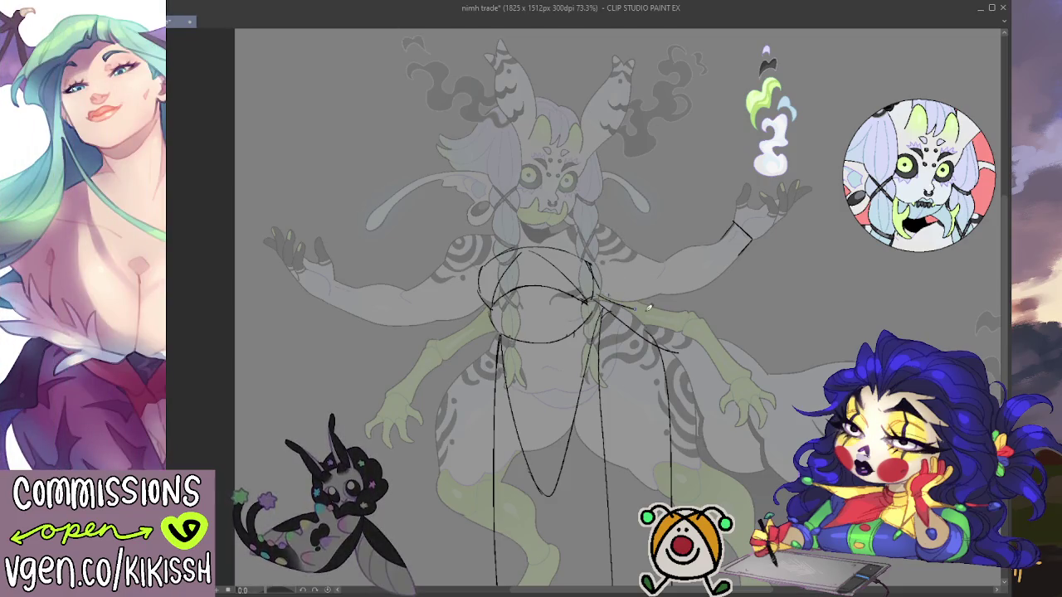
pyautogui.moveTo(601, 295)
pyautogui.mouseDown()
pyautogui.moveTo(687, 321)
pyautogui.moveTo(744, 285)
pyautogui.mouseUp()
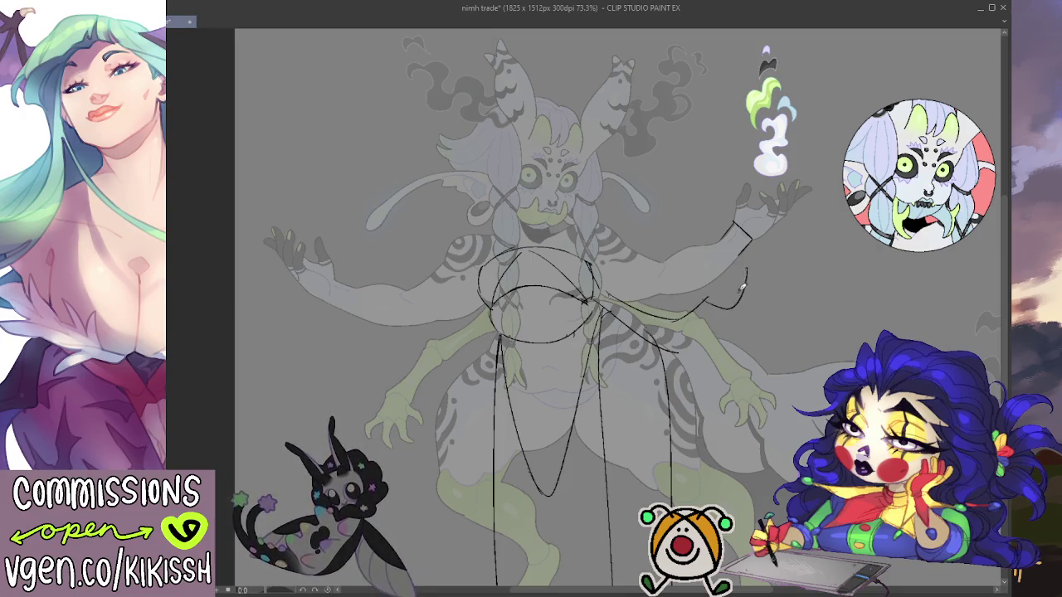
pyautogui.hotkey('ctrl', 'z')
pyautogui.hotkey('ctrl', 'z')
pyautogui.moveTo(606, 295)
pyautogui.mouseDown()
pyautogui.moveTo(664, 317)
pyautogui.moveTo(715, 319)
pyautogui.moveTo(745, 283)
pyautogui.moveTo(745, 248)
pyautogui.moveTo(715, 239)
pyautogui.moveTo(729, 292)
pyautogui.mouseUp()
pyautogui.moveTo(719, 224)
pyautogui.mouseDown()
pyautogui.moveTo(692, 244)
pyautogui.moveTo(656, 249)
pyautogui.moveTo(619, 234)
pyautogui.mouseUp()
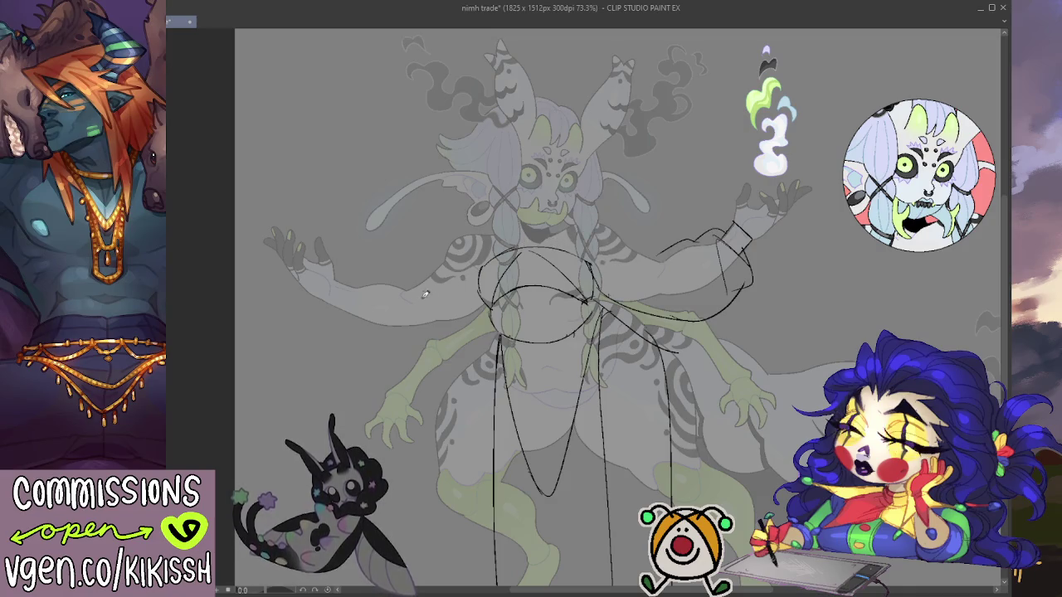
# Step: Draw the left wrist cuff and sleeve edges below the wrist and along the forearm
pyautogui.moveTo(334, 278)
pyautogui.mouseDown()
pyautogui.moveTo(324, 297)
pyautogui.moveTo(402, 277)
pyautogui.mouseUp()
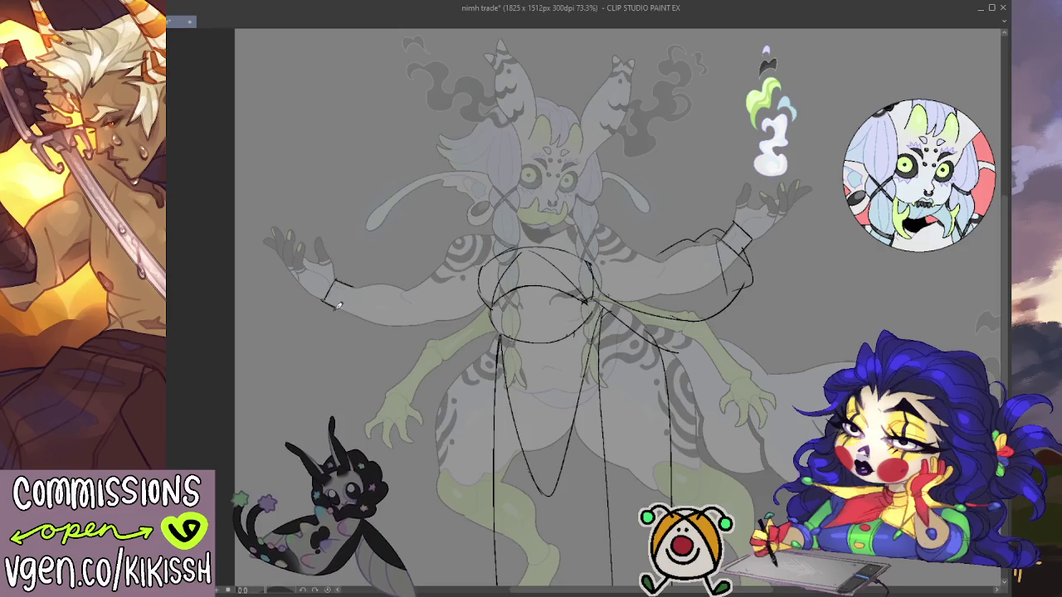
pyautogui.moveTo(337, 305)
pyautogui.mouseDown()
pyautogui.moveTo(355, 347)
pyautogui.moveTo(464, 335)
pyautogui.mouseUp()
pyautogui.hotkey('ctrl', 'z')
pyautogui.moveTo(363, 342)
pyautogui.mouseDown()
pyautogui.moveTo(428, 359)
pyautogui.moveTo(488, 305)
pyautogui.mouseUp()
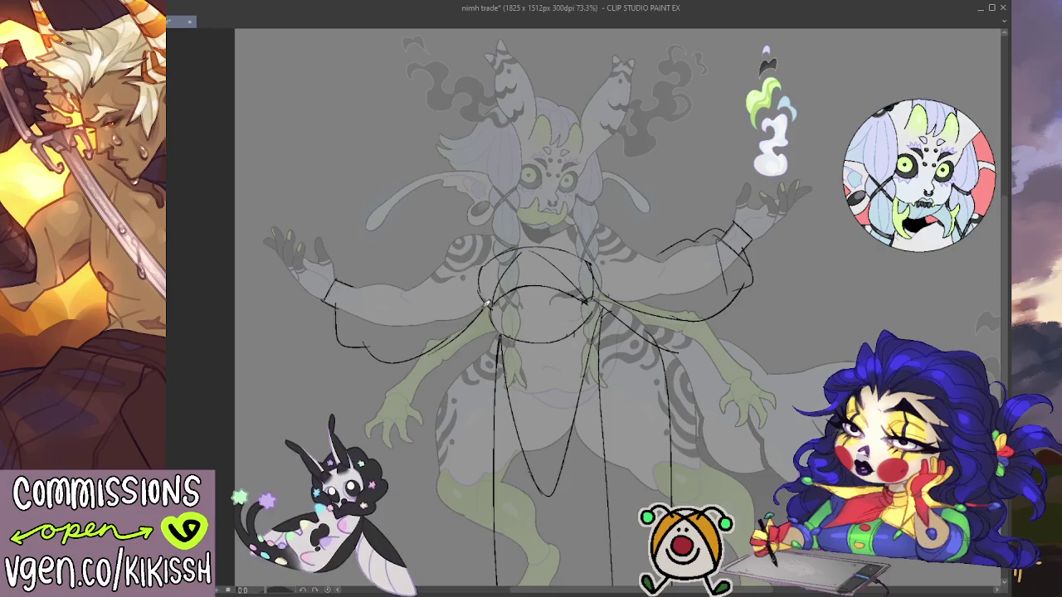
pyautogui.moveTo(351, 282)
pyautogui.mouseDown()
pyautogui.moveTo(429, 282)
pyautogui.moveTo(435, 270)
pyautogui.mouseUp()
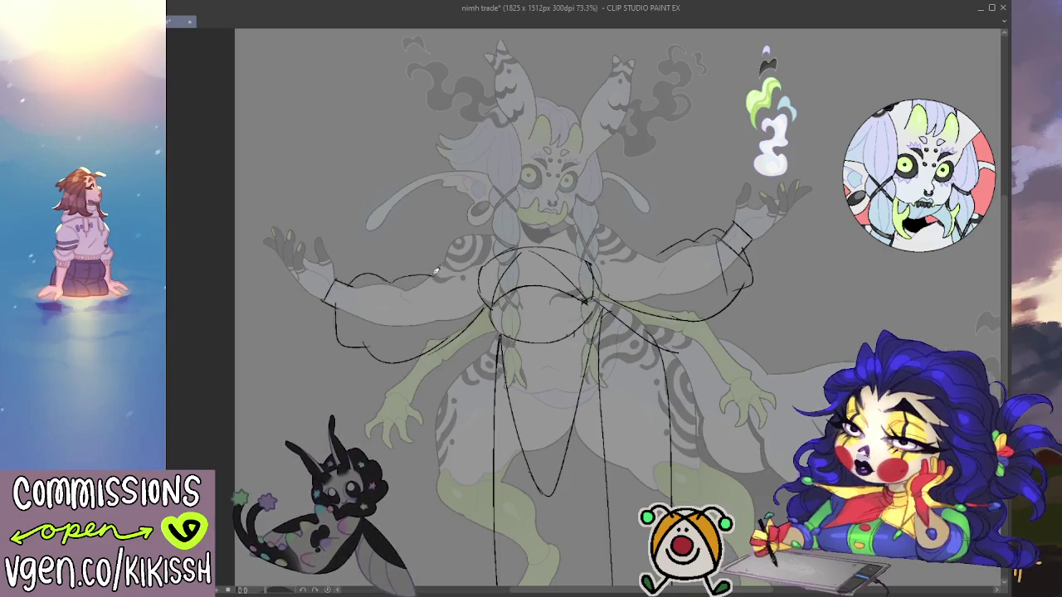
pyautogui.moveTo(349, 282)
pyautogui.mouseDown()
pyautogui.moveTo(423, 282)
pyautogui.moveTo(502, 234)
pyautogui.mouseUp()
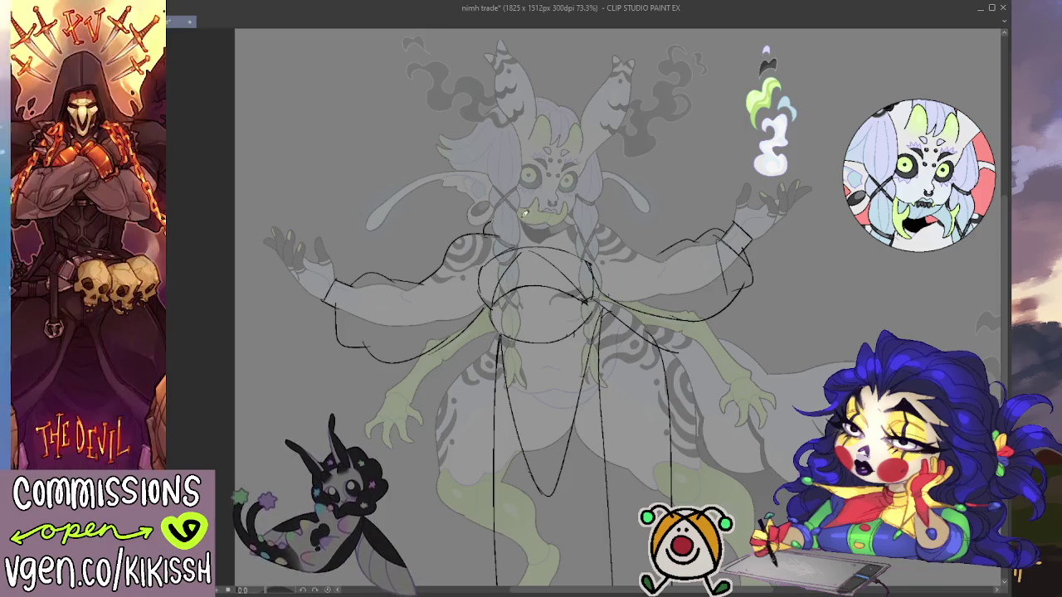
# Step: Sketch neck collar lines and a right shoulder line, then zoom out to 54%
pyautogui.moveTo(492, 232); pyautogui.dragTo(578, 228)
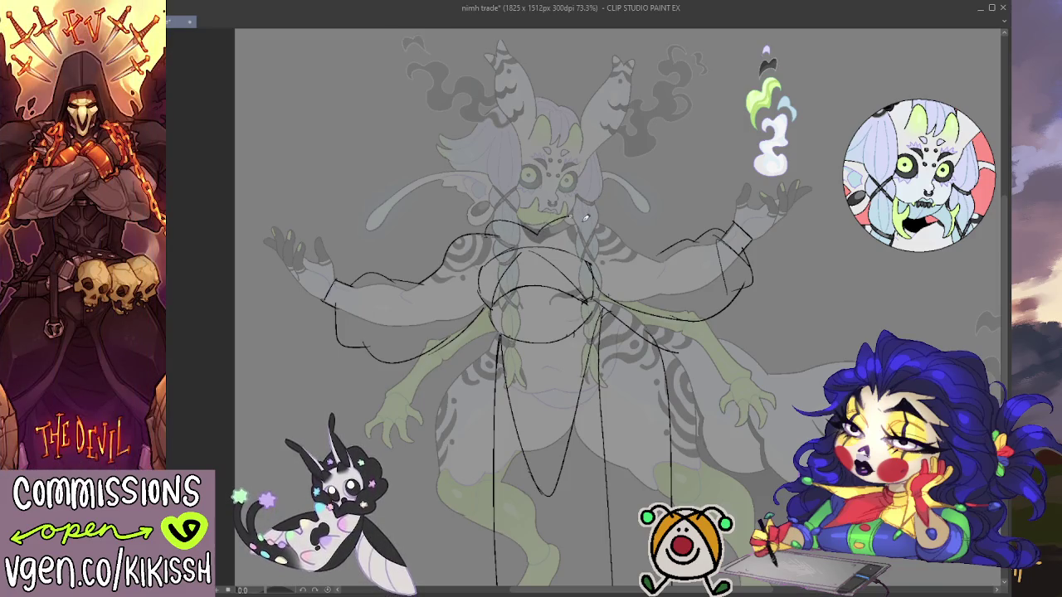
pyautogui.moveTo(576, 222)
pyautogui.mouseDown()
pyautogui.moveTo(502, 234)
pyautogui.moveTo(574, 219)
pyautogui.moveTo(535, 248)
pyautogui.mouseUp()
pyautogui.hotkey('ctrl', 'z')
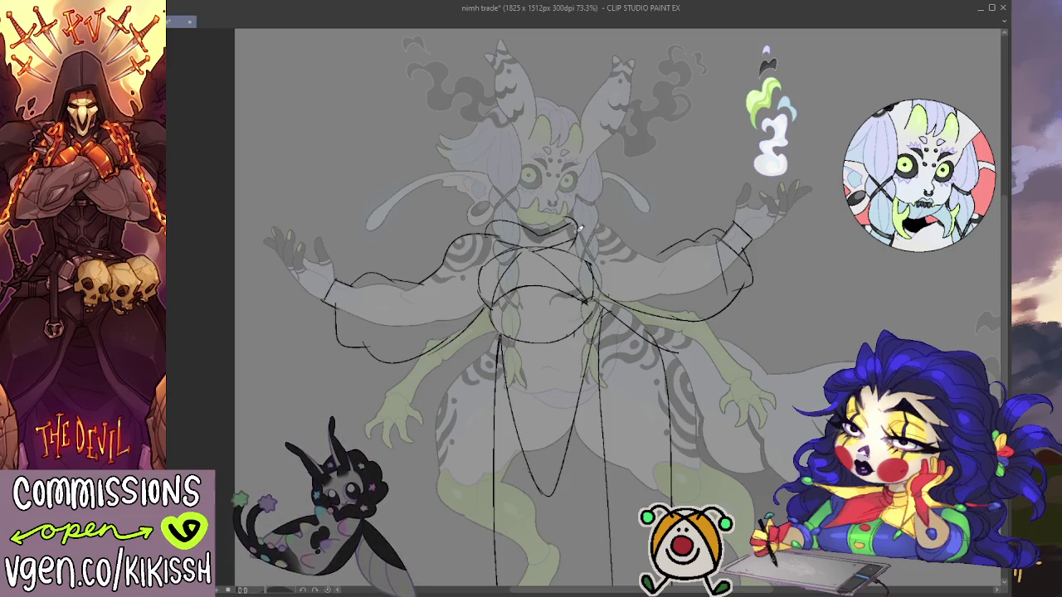
pyautogui.moveTo(601, 224); pyautogui.dragTo(666, 256)
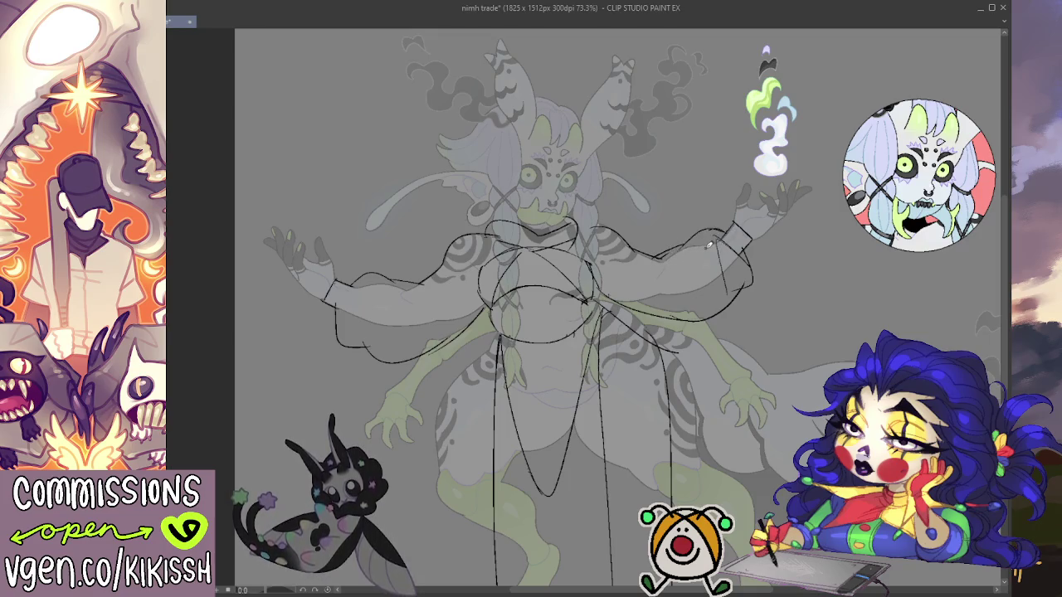
pyautogui.scroll(-3, 771, 406)
pyautogui.moveTo(776, 409)
pyautogui.mouseDown()
pyautogui.moveTo(774, 355)
pyautogui.moveTo(775, 384)
pyautogui.mouseUp()
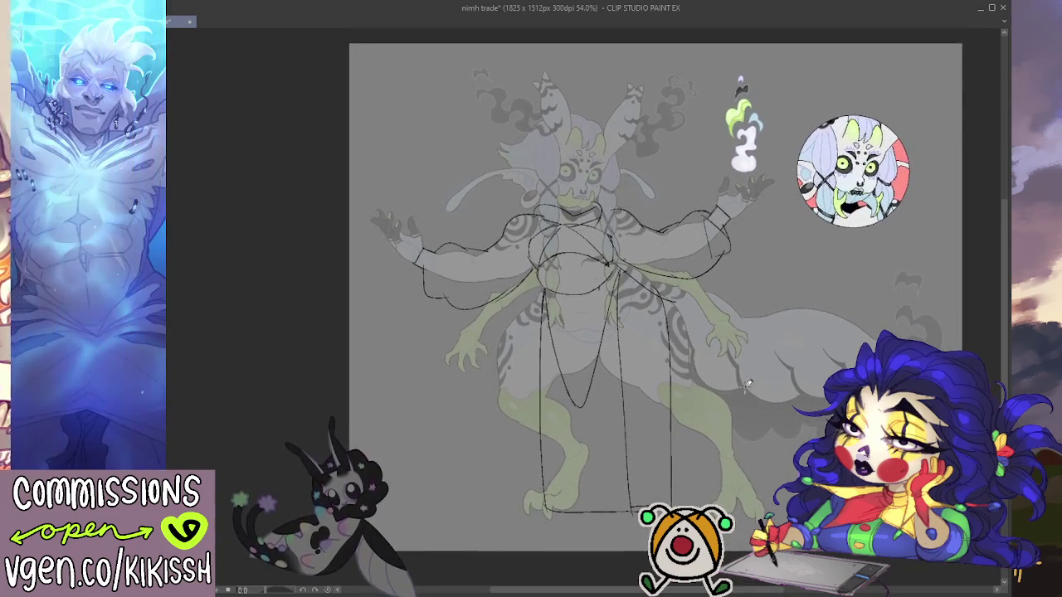
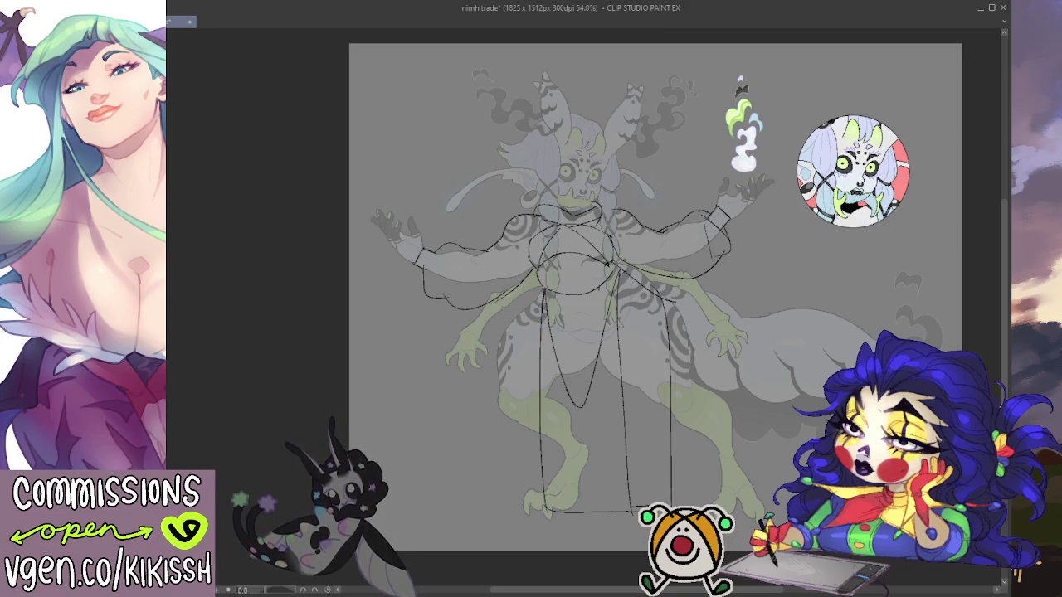
# Step: Zoom in and erase the old sleeve lines to the right of the torso
pyautogui.scroll(-1, 764, 278)
pyautogui.scroll(1, 764, 278)
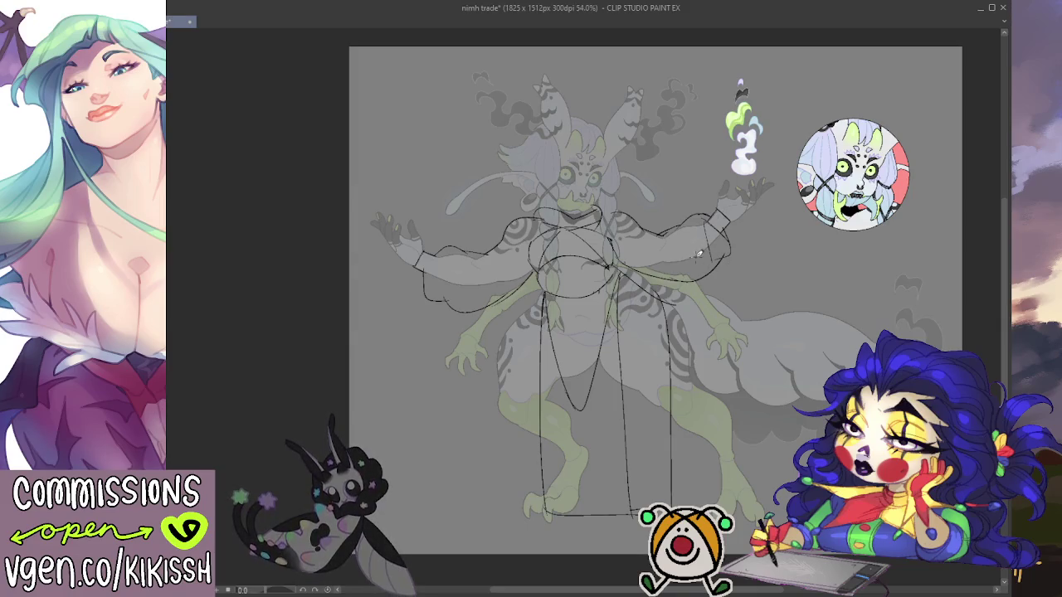
pyautogui.scroll(1, 651, 209)
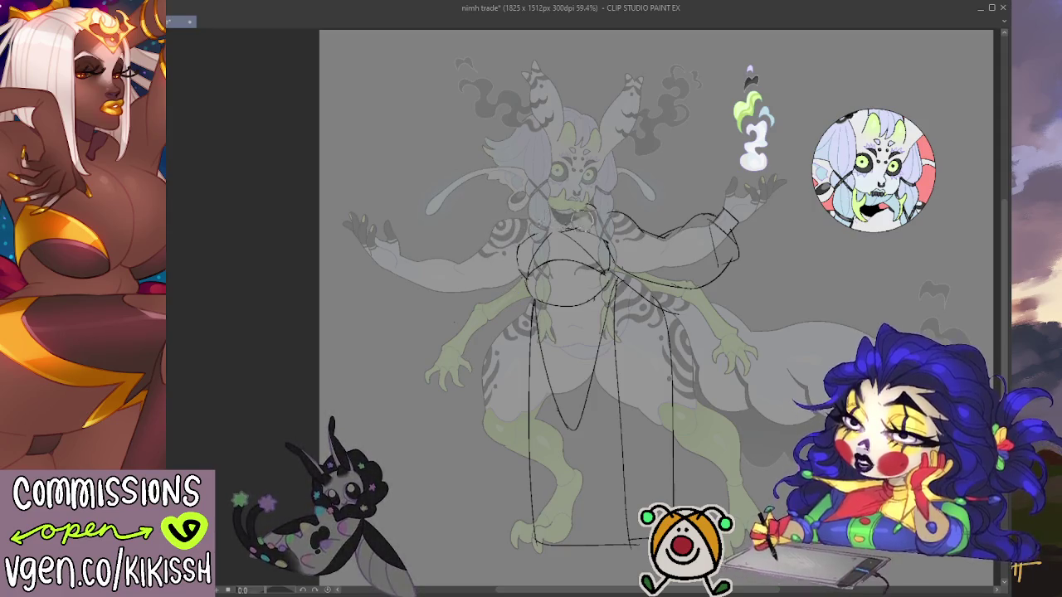
pyautogui.moveTo(651, 226); pyautogui.dragTo(726, 211)
pyautogui.moveTo(730, 253); pyautogui.dragTo(645, 270)
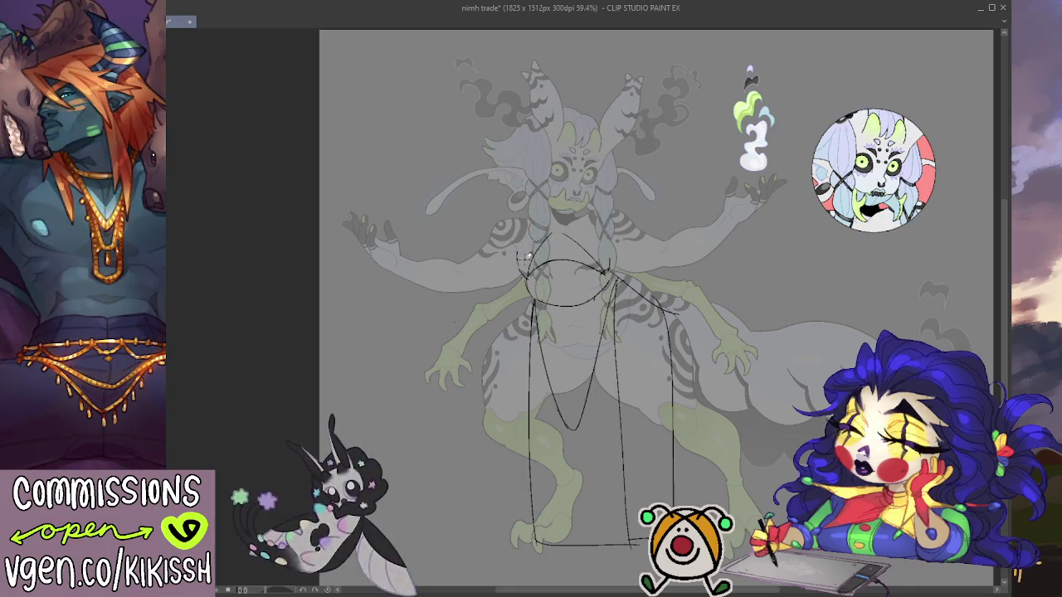
# Step: Sketch new bra-top lines across the upper chest, a cup curve and a ribcage line
pyautogui.moveTo(543, 225)
pyautogui.mouseDown()
pyautogui.moveTo(602, 229)
pyautogui.moveTo(619, 240)
pyautogui.moveTo(606, 267)
pyautogui.mouseUp()
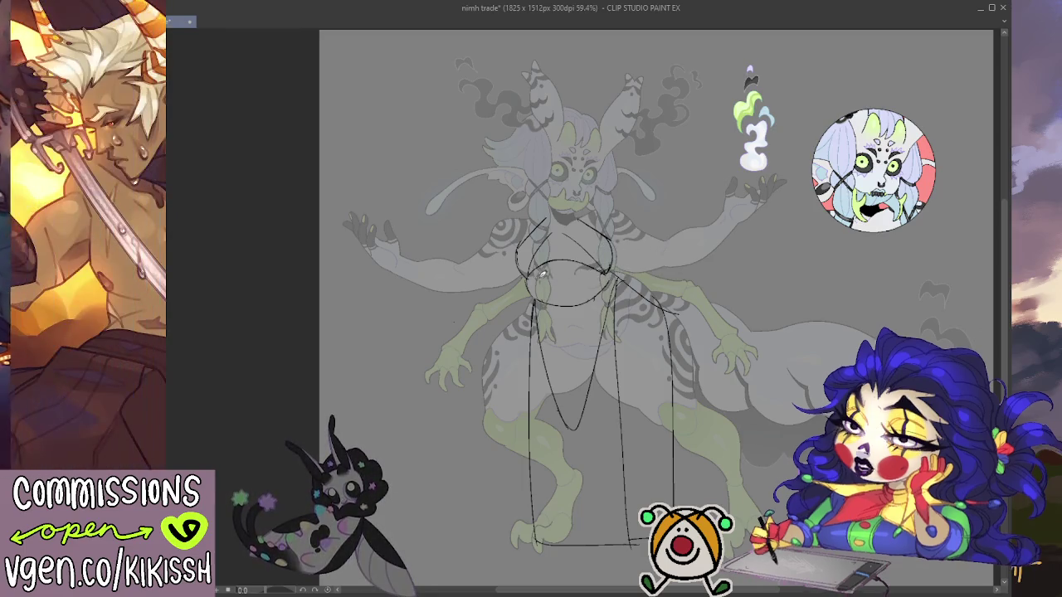
pyautogui.moveTo(524, 281); pyautogui.dragTo(563, 304)
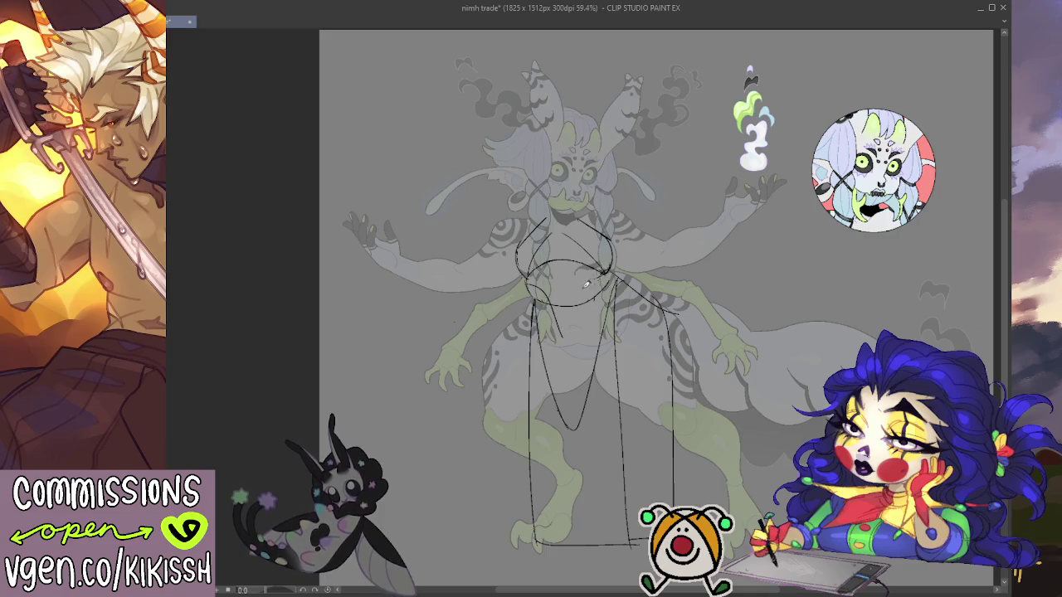
pyautogui.moveTo(614, 274); pyautogui.dragTo(587, 328)
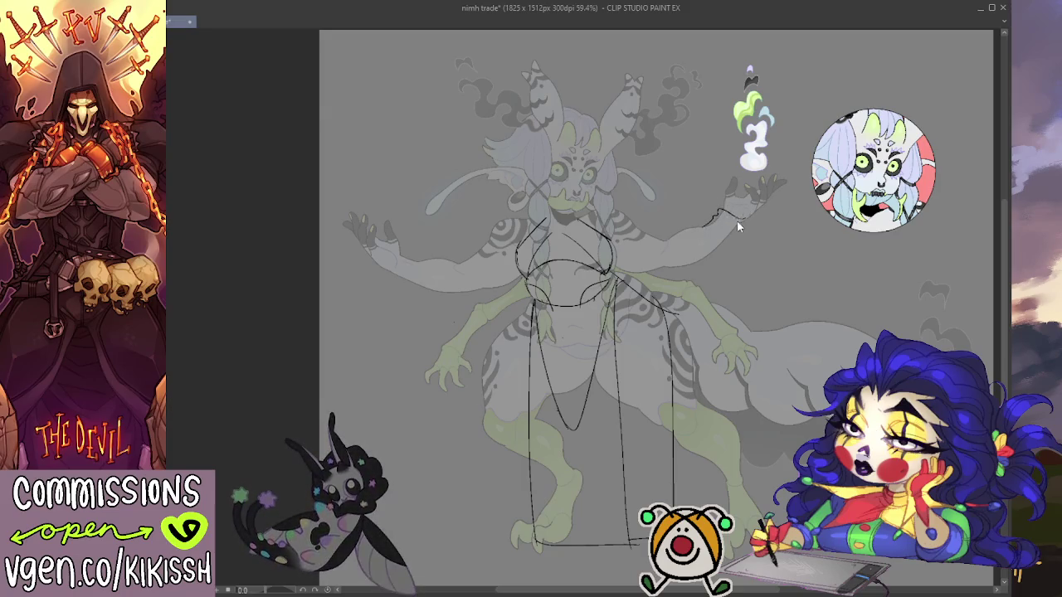
# Step: Stroke the right sleeve outline along the raised arm to the wrist, redoing one bad stroke
pyautogui.moveTo(727, 210); pyautogui.dragTo(740, 223)
pyautogui.hotkey('ctrl', 'z')
pyautogui.moveTo(724, 211)
pyautogui.mouseDown()
pyautogui.moveTo(670, 236)
pyautogui.moveTo(616, 239)
pyautogui.mouseUp()
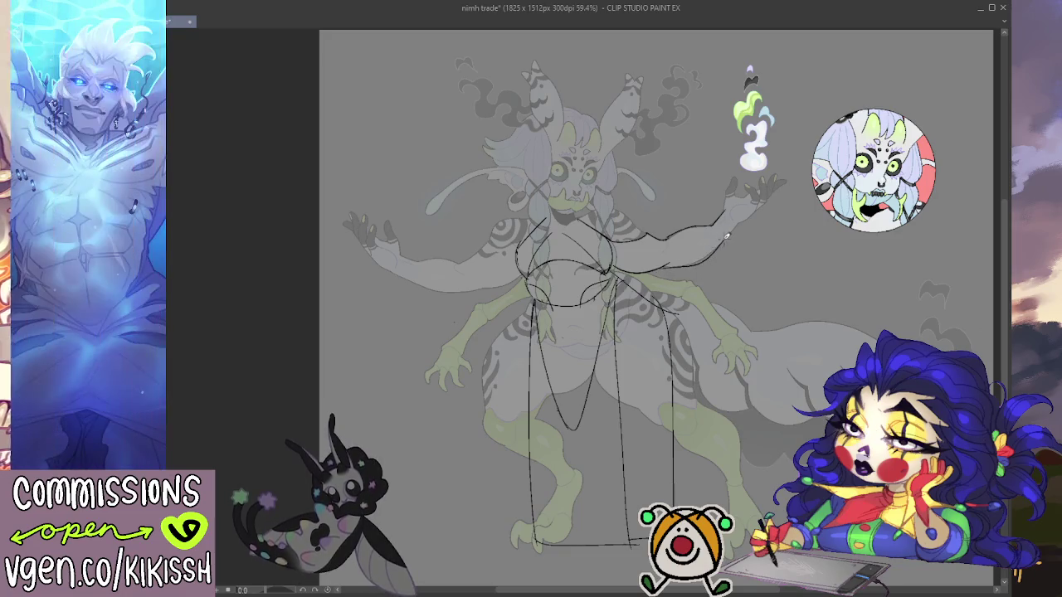
pyautogui.moveTo(719, 236); pyautogui.dragTo(750, 219)
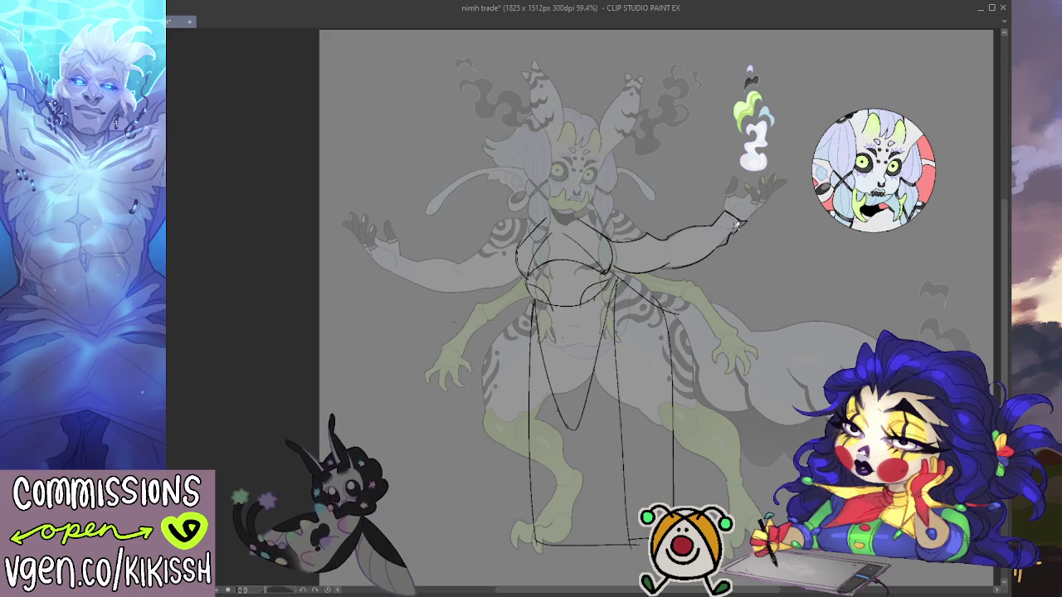
pyautogui.moveTo(757, 178); pyautogui.dragTo(848, 169)
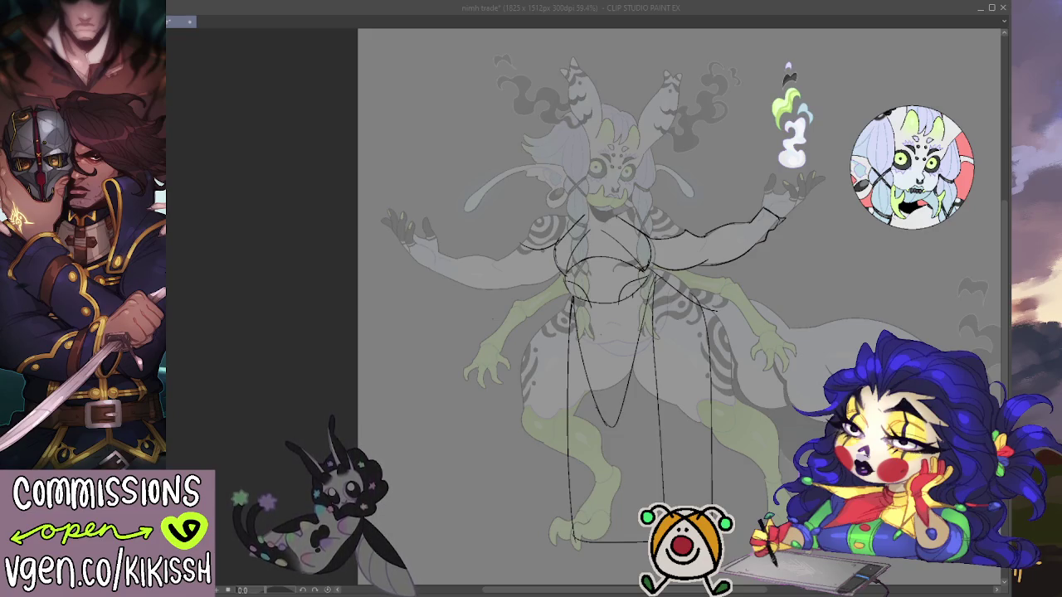
# Step: Zoom in and outline the upper and lower edges of the left arm's sleeve
pyautogui.hotkey('alt', 'Tab')
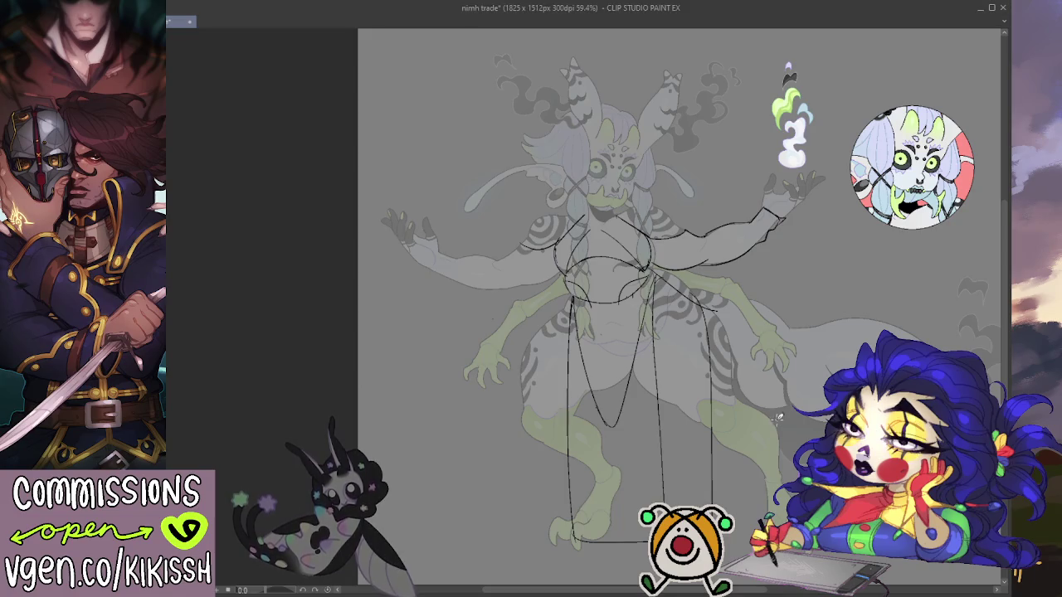
pyautogui.hotkey('alt', 'Tab')
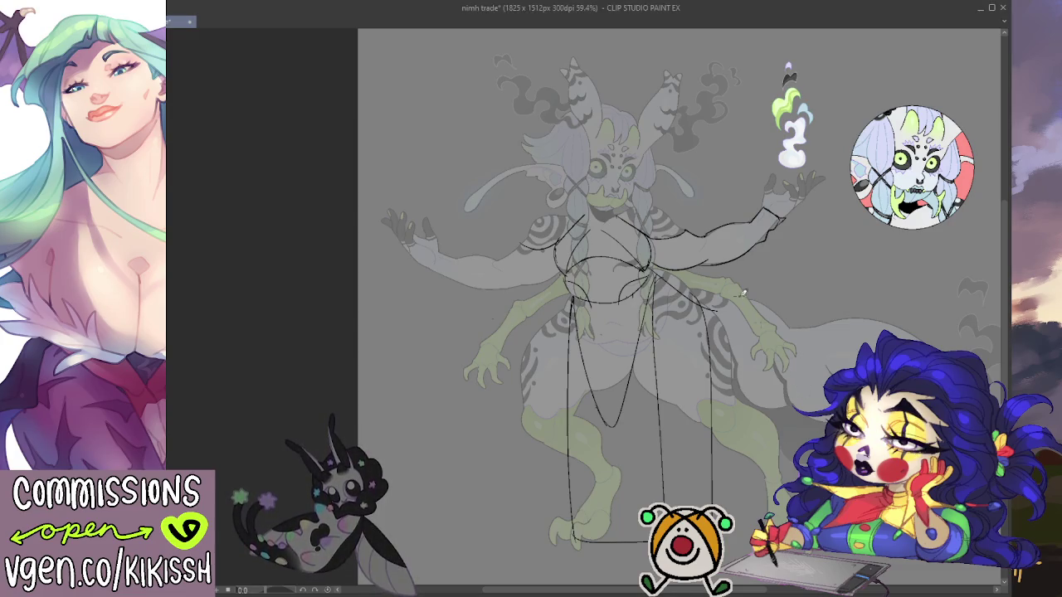
pyautogui.hotkey('ctrl', '+')
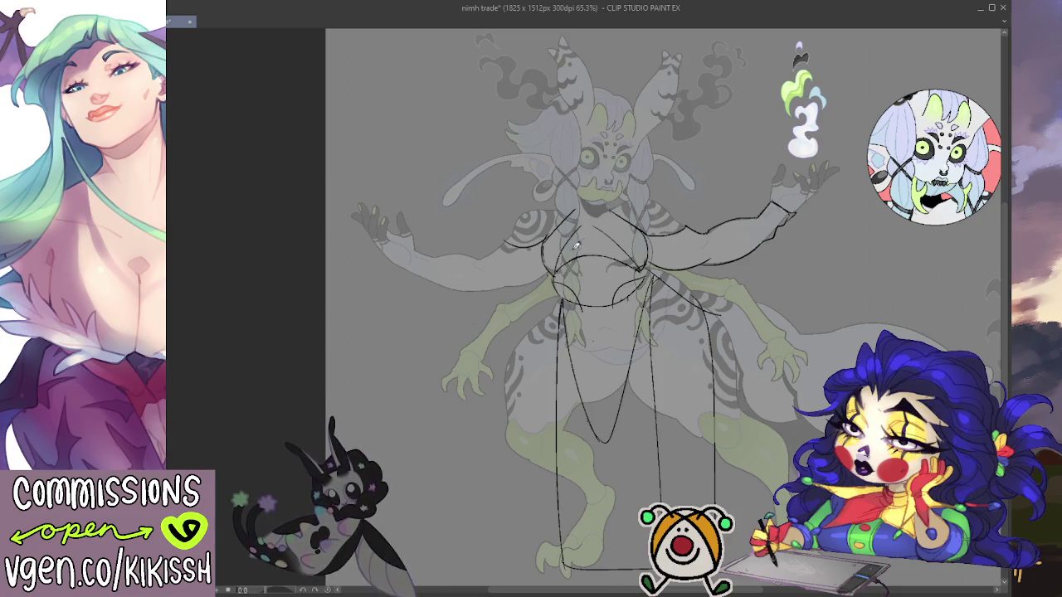
pyautogui.moveTo(483, 255)
pyautogui.mouseDown()
pyautogui.moveTo(386, 254)
pyautogui.moveTo(471, 288)
pyautogui.mouseUp()
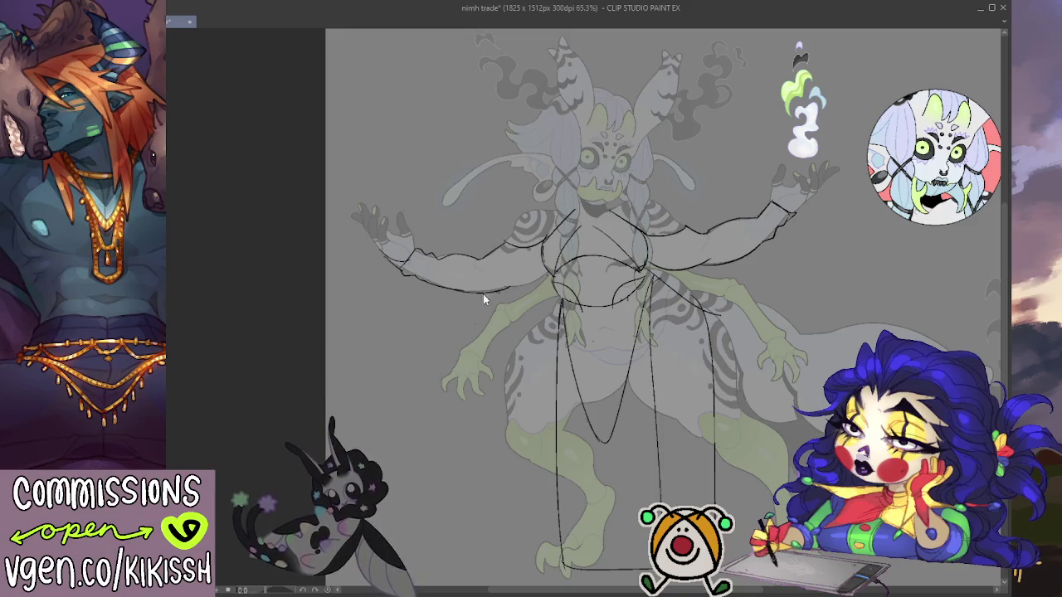
pyautogui.moveTo(465, 289)
pyautogui.mouseDown()
pyautogui.moveTo(508, 287)
pyautogui.moveTo(554, 264)
pyautogui.mouseUp()
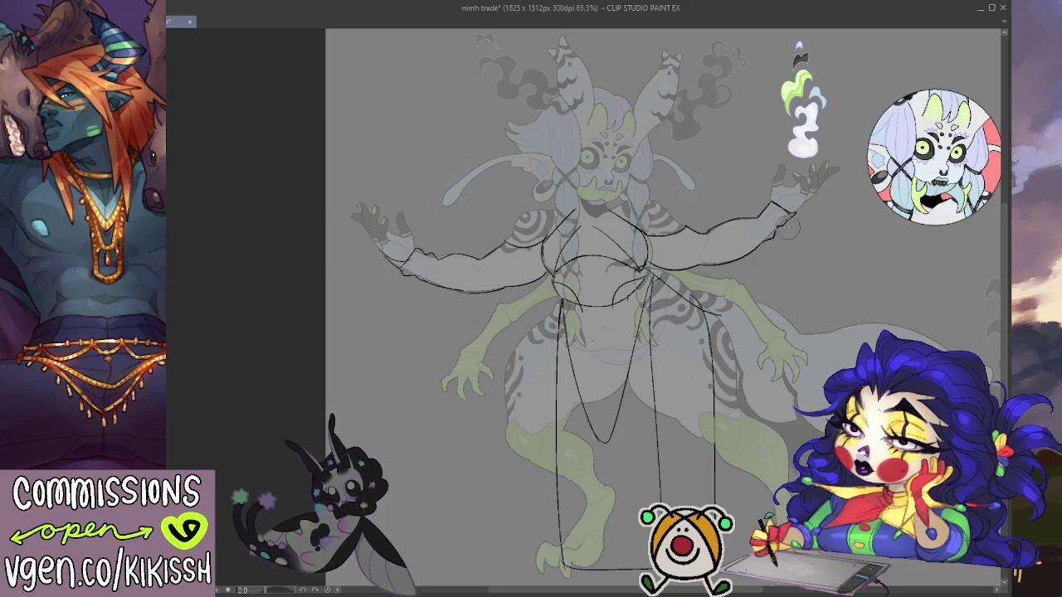
pyautogui.moveTo(837, 222); pyautogui.dragTo(831, 230)
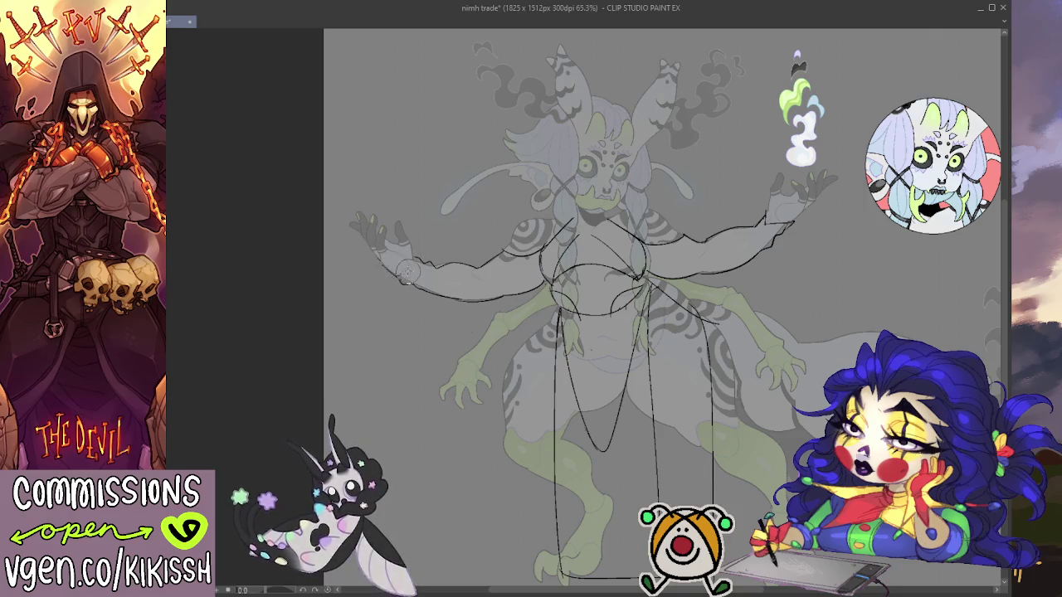
# Step: Draw a cuff line across the left wrist and nudge the view upward
pyautogui.moveTo(389, 269); pyautogui.dragTo(421, 261)
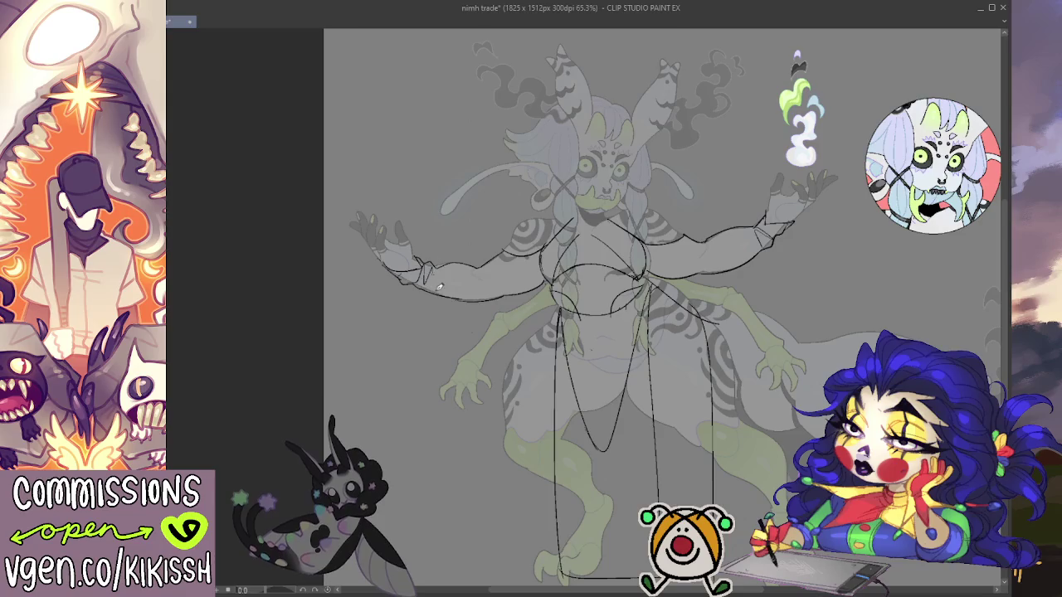
pyautogui.moveTo(826, 232); pyautogui.dragTo(832, 217)
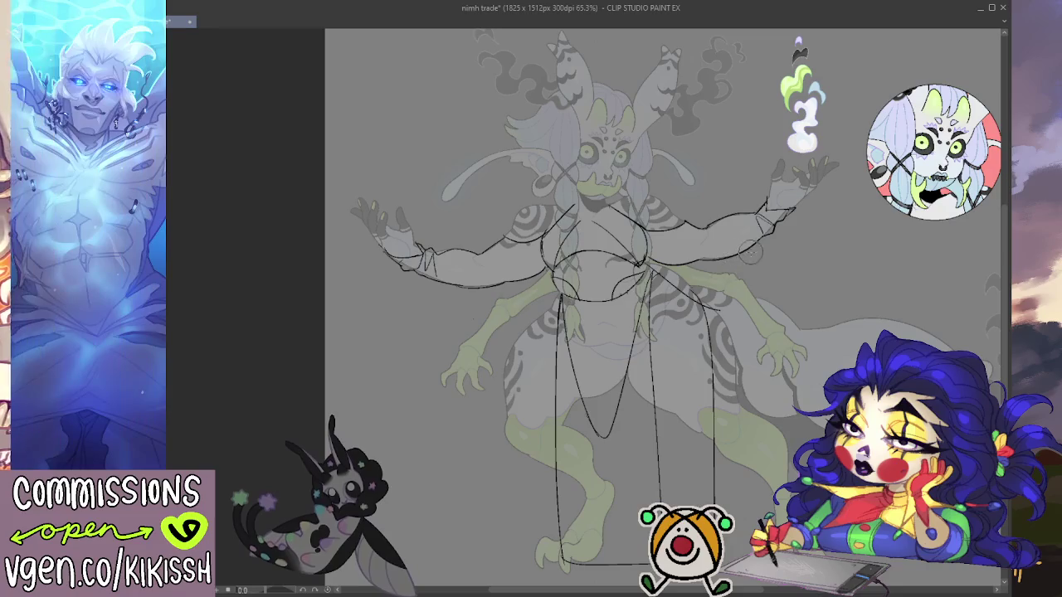
pyautogui.moveTo(750, 253); pyautogui.dragTo(772, 222)
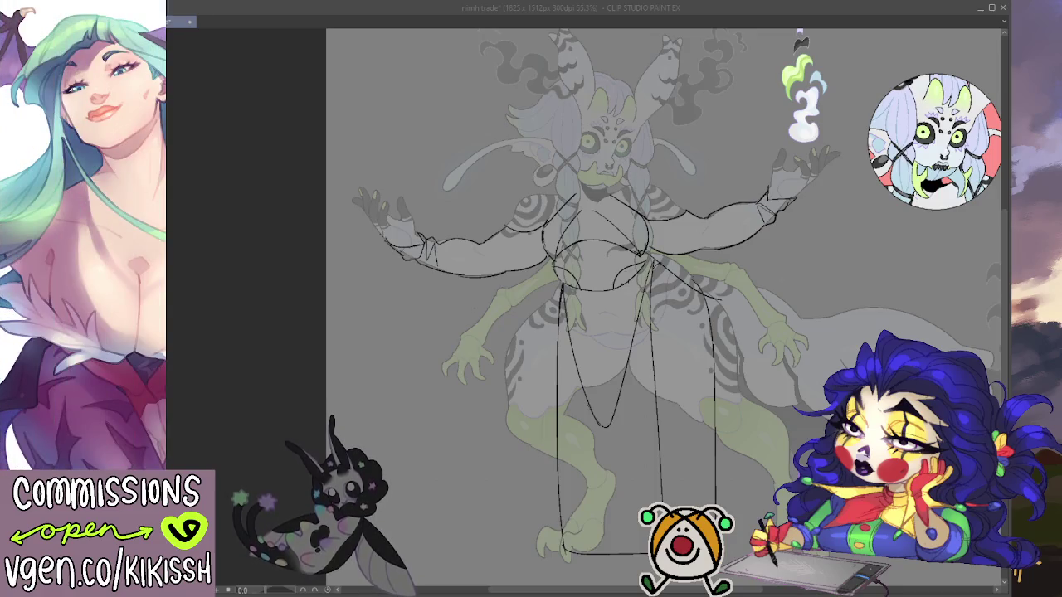
# Step: Sketch a small circle on the chest and faint marks around the belly
pyautogui.hotkey('alt', 'Tab')
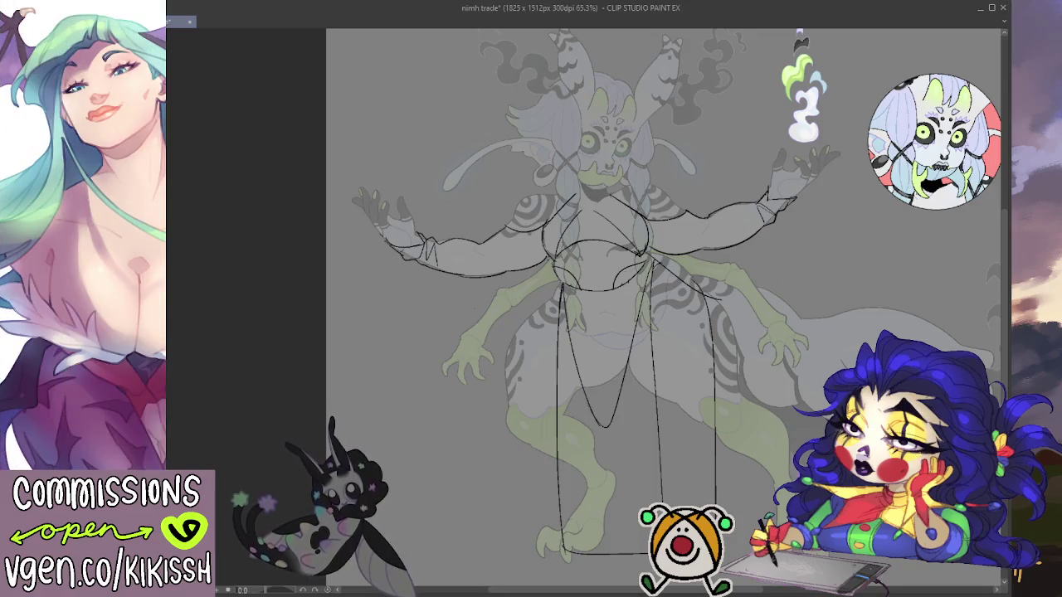
pyautogui.moveTo(601, 212); pyautogui.dragTo(620, 222)
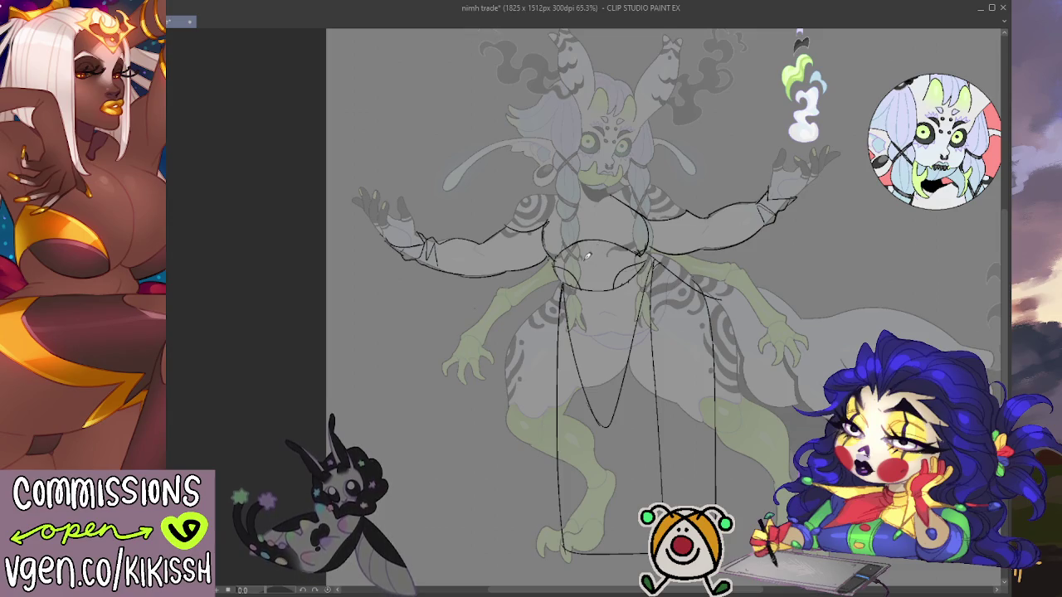
pyautogui.moveTo(588, 255); pyautogui.dragTo(577, 281)
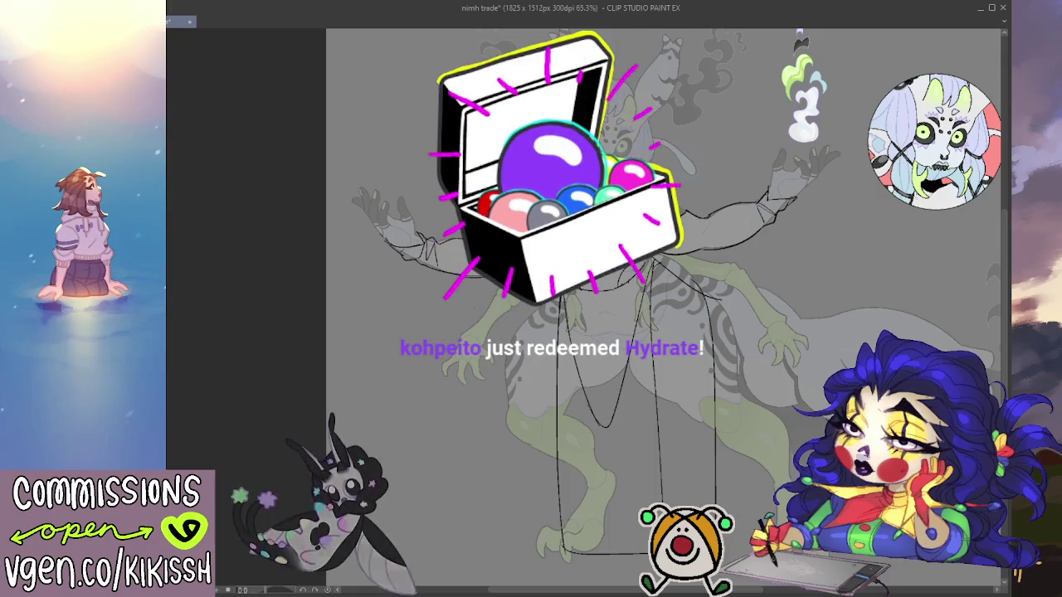
pyautogui.moveTo(723, 188); pyautogui.dragTo(719, 174)
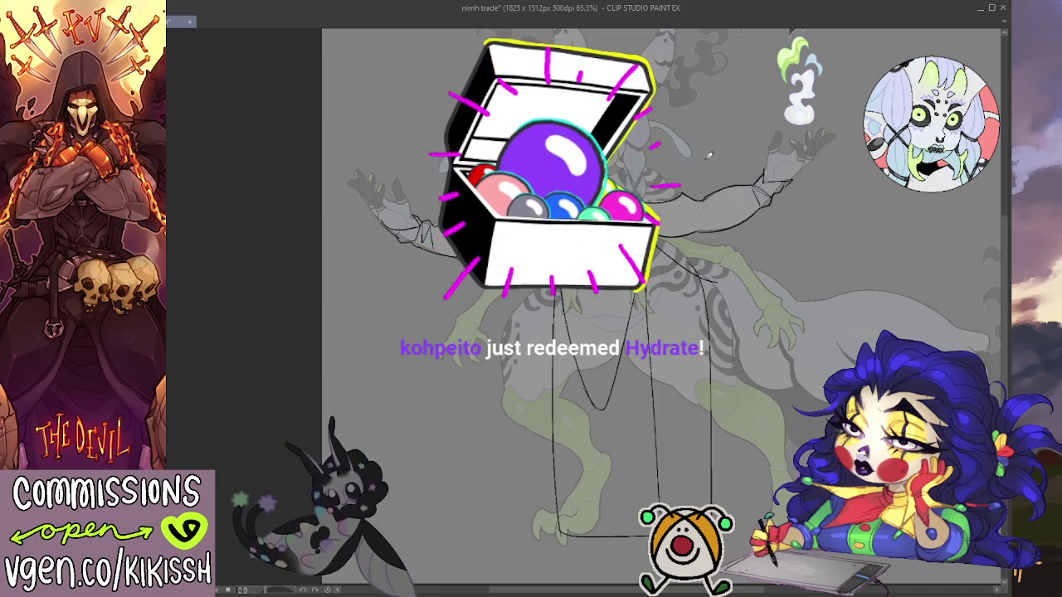
pyautogui.scroll(1, 713, 155)
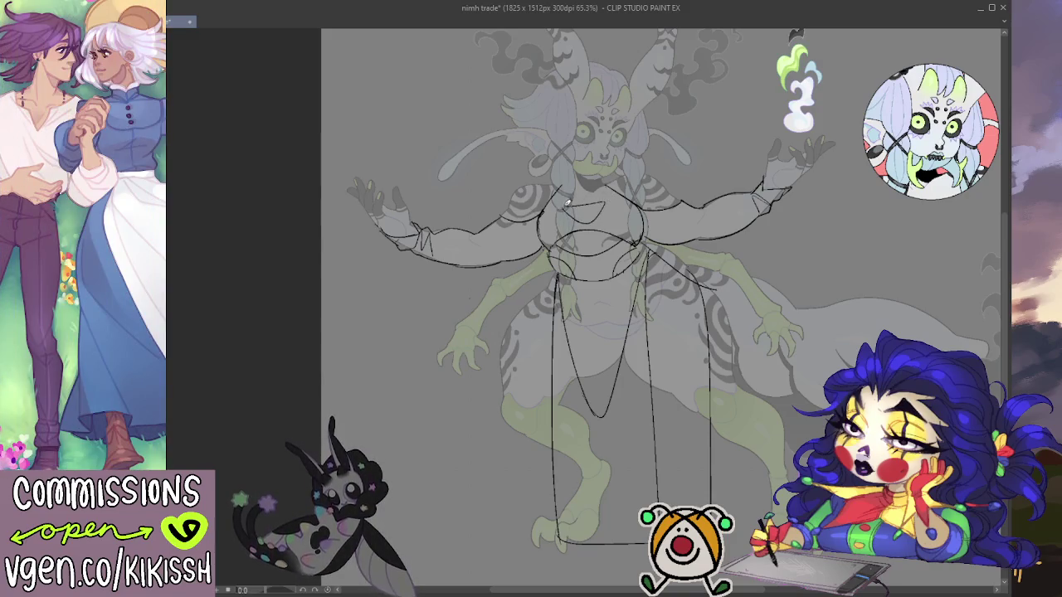
# Step: Draw a V line on the chest, draped strokes down the belly, and a slanted sash line
pyautogui.moveTo(563, 204); pyautogui.dragTo(599, 203)
pyautogui.moveTo(705, 219); pyautogui.dragTo(698, 210)
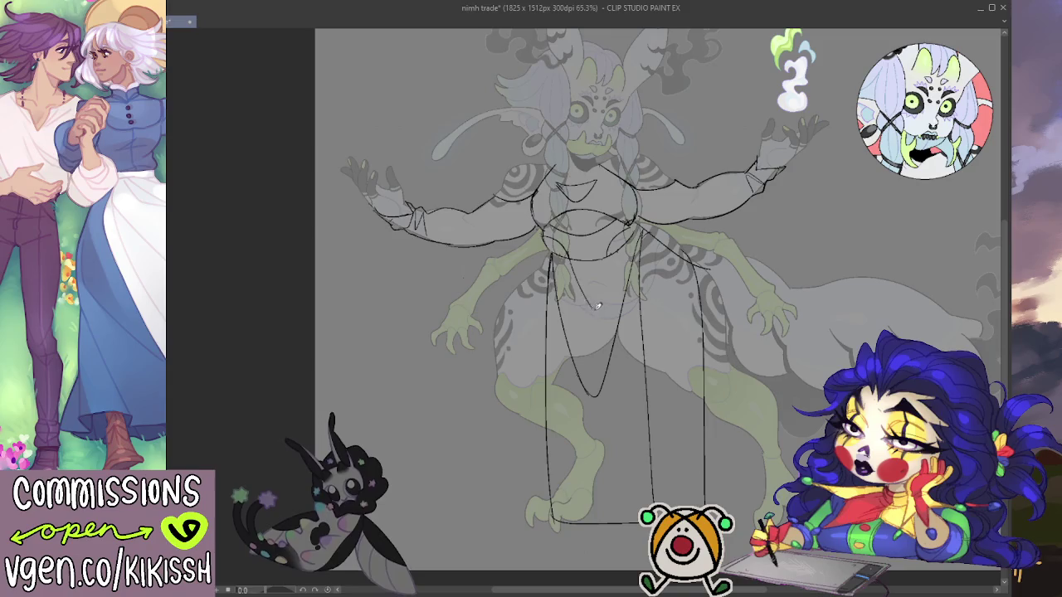
pyautogui.moveTo(569, 257); pyautogui.dragTo(619, 309)
pyautogui.moveTo(622, 246); pyautogui.dragTo(618, 309)
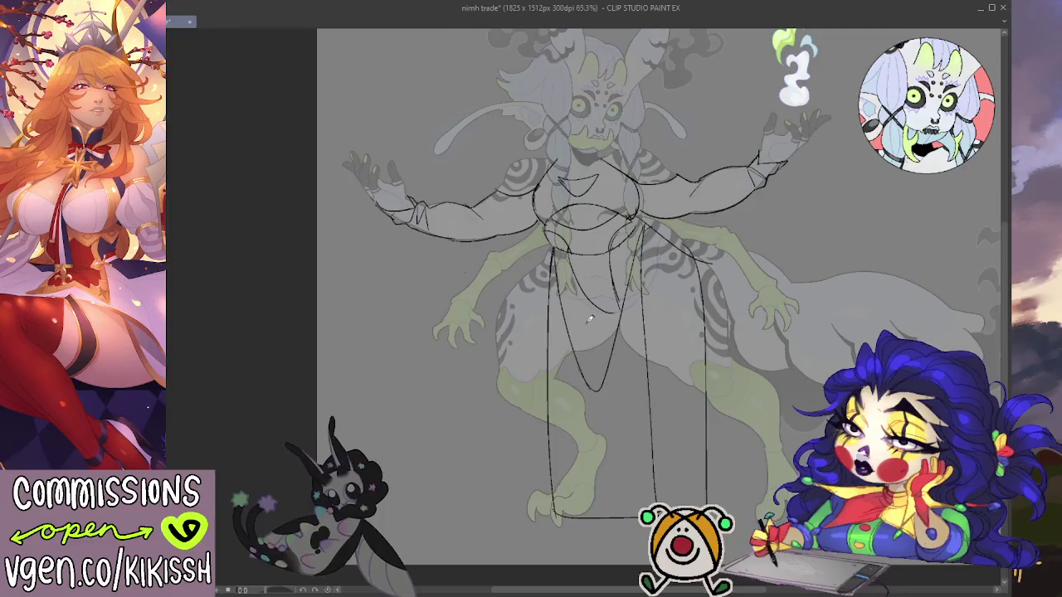
pyautogui.moveTo(614, 253); pyautogui.dragTo(612, 286)
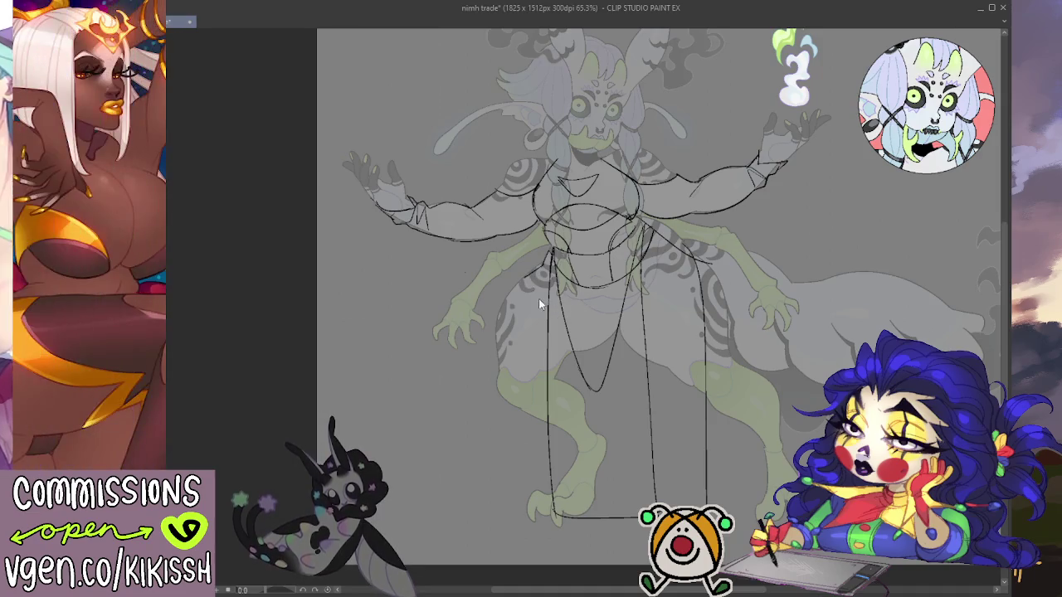
pyautogui.moveTo(526, 276)
pyautogui.mouseDown()
pyautogui.moveTo(577, 311)
pyautogui.moveTo(622, 309)
pyautogui.mouseUp()
# Step: Redraw the diagonal belly sash line repeatedly until settling on a final stroke
pyautogui.hotkey('ctrl', 'z')
pyautogui.hotkey('ctrl', 'z')
pyautogui.moveTo(525, 276); pyautogui.dragTo(598, 313)
pyautogui.hotkey('ctrl', 'z')
pyautogui.moveTo(524, 277); pyautogui.dragTo(598, 314)
pyautogui.hotkey('ctrl', 'z')
pyautogui.moveTo(521, 276); pyautogui.dragTo(614, 318)
pyautogui.hotkey('ctrl', 'z')
pyautogui.moveTo(521, 276); pyautogui.dragTo(614, 330)
pyautogui.hotkey('ctrl', 'z')
pyautogui.moveTo(528, 274); pyautogui.dragTo(616, 318)
pyautogui.hotkey('ctrl', 'z')
pyautogui.moveTo(521, 276); pyautogui.dragTo(623, 318)
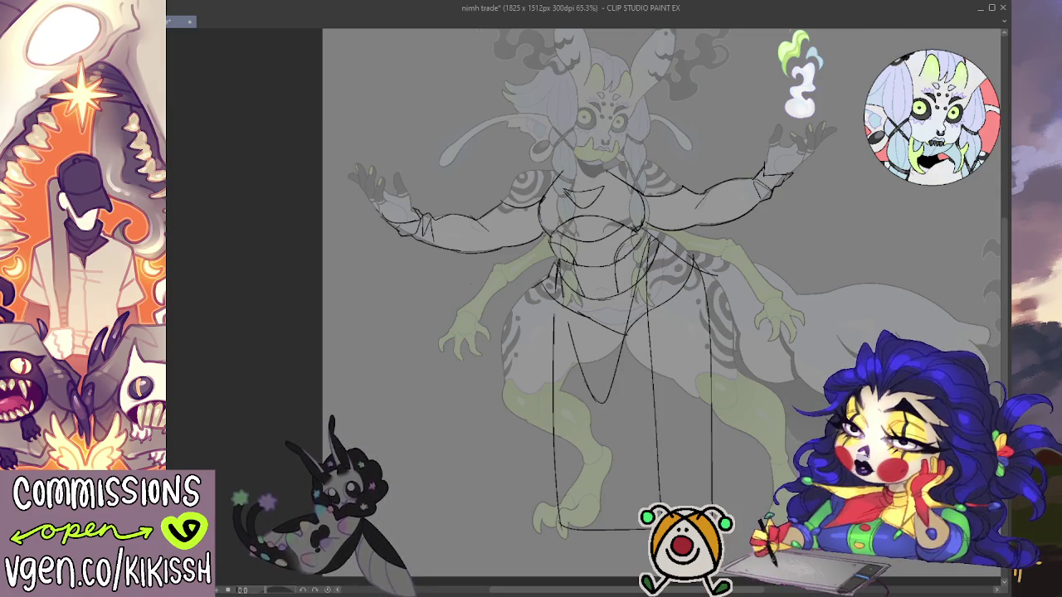
# Step: Save, erase the lower-torso V lines, and draw a curved sash band across the hips
pyautogui.hotkey('ctrl', 's')
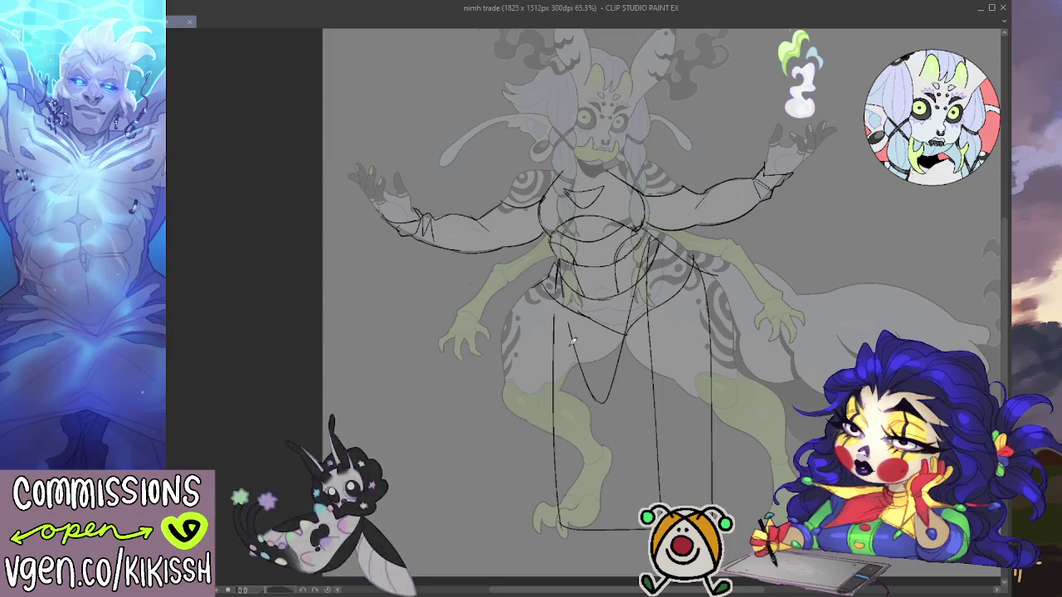
pyautogui.moveTo(602, 394); pyautogui.dragTo(641, 267)
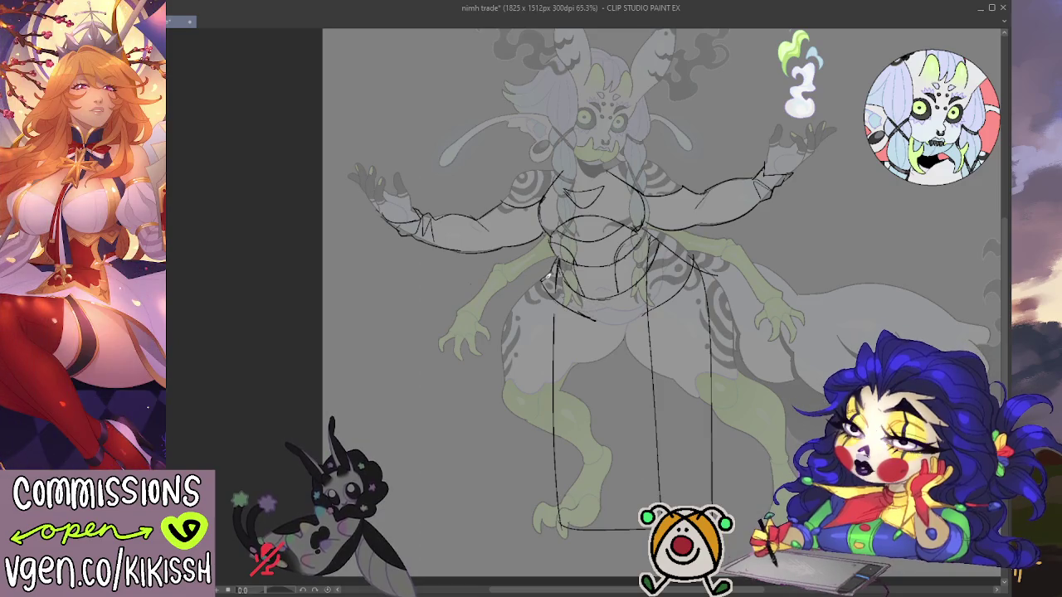
pyautogui.moveTo(533, 288)
pyautogui.mouseDown()
pyautogui.moveTo(568, 319)
pyautogui.moveTo(626, 325)
pyautogui.moveTo(677, 309)
pyautogui.moveTo(707, 274)
pyautogui.mouseUp()
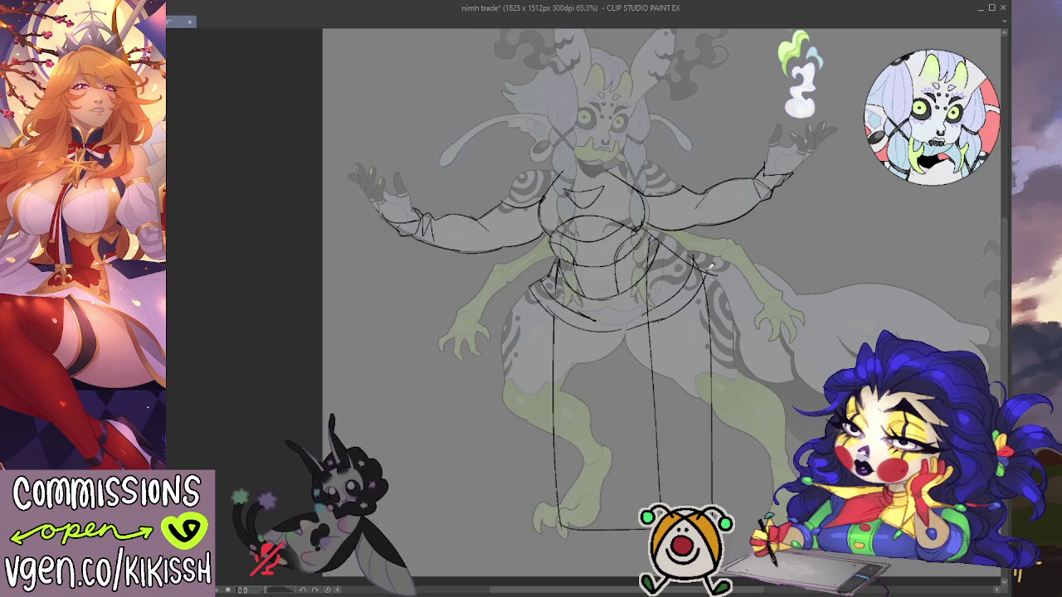
pyautogui.moveTo(596, 320); pyautogui.dragTo(586, 314)
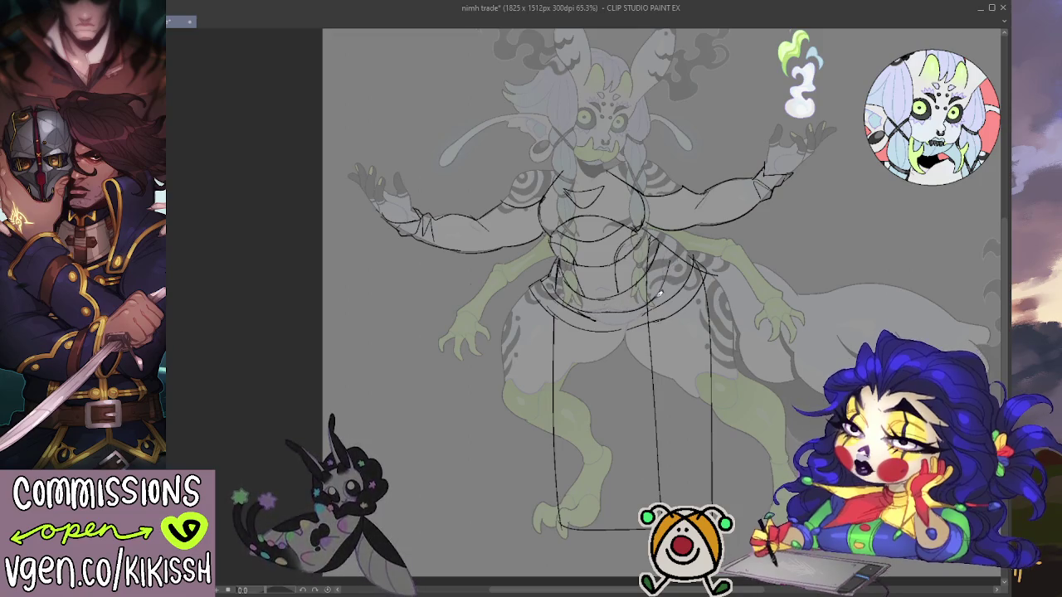
pyautogui.moveTo(588, 314); pyautogui.dragTo(635, 319)
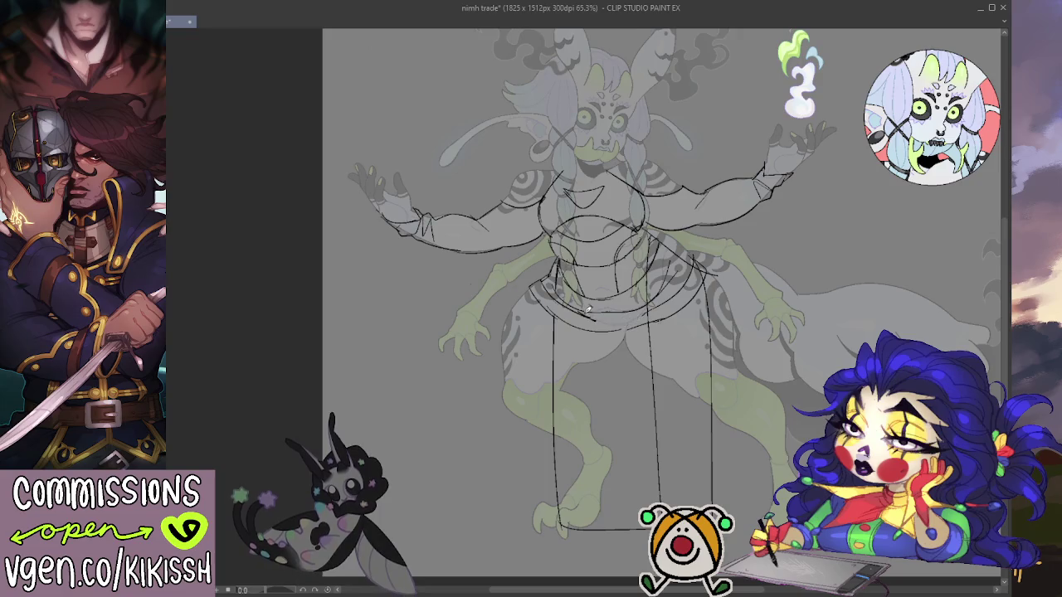
pyautogui.moveTo(587, 317); pyautogui.dragTo(631, 322)
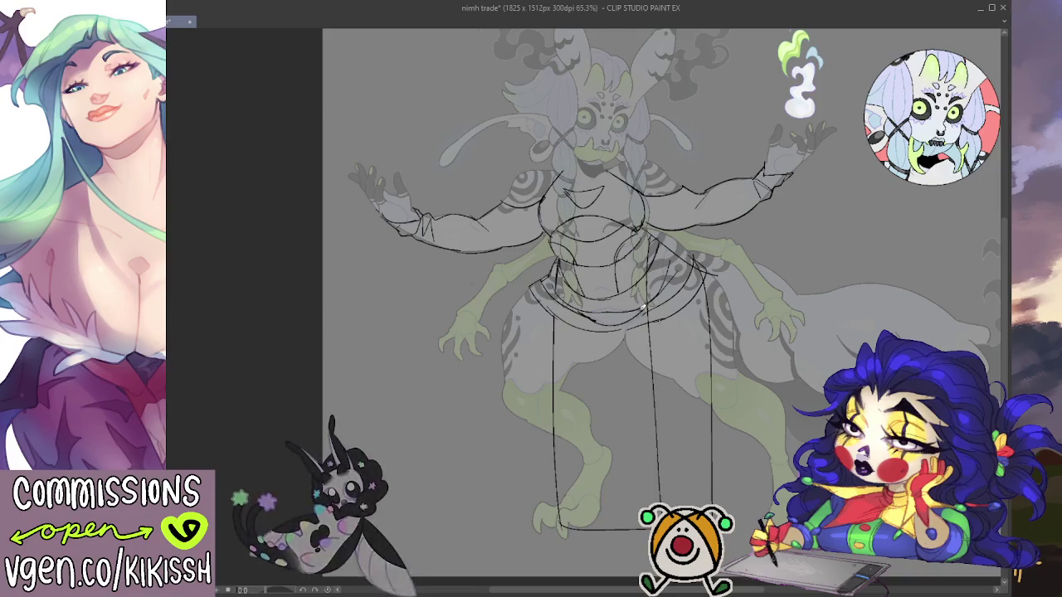
pyautogui.moveTo(585, 312); pyautogui.dragTo(653, 304)
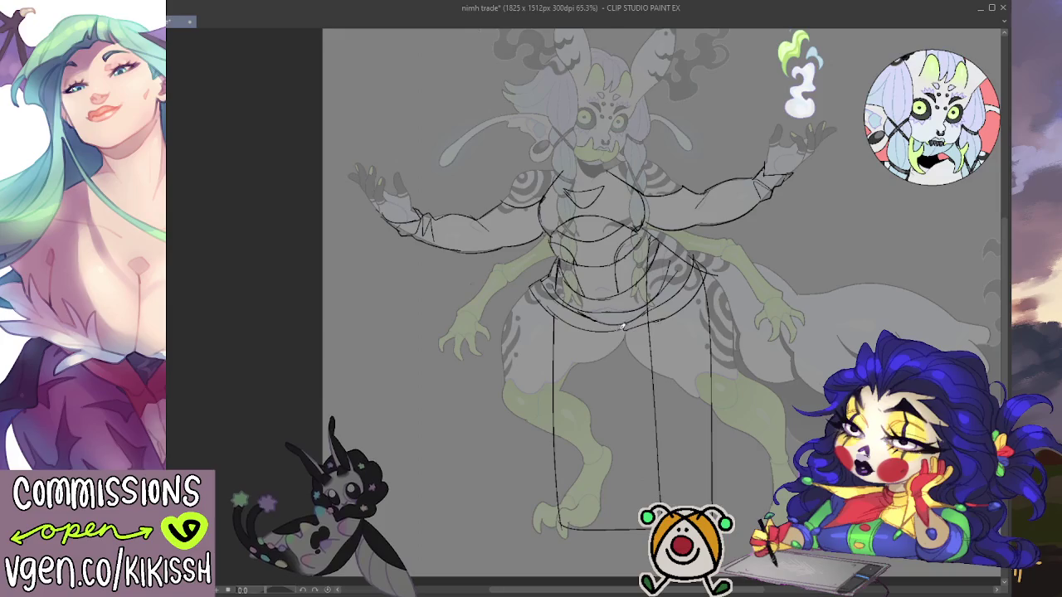
pyautogui.scroll(-1, 710, 255)
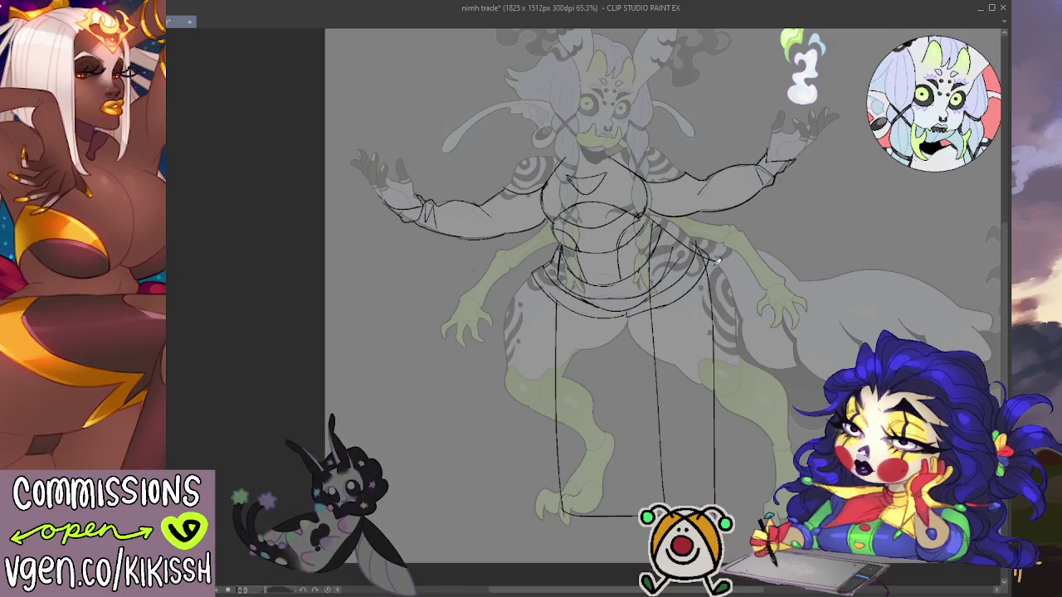
# Step: Zoom out to review the whole sketch, then zoom back in on the sash
pyautogui.scroll(-2, 718, 262)
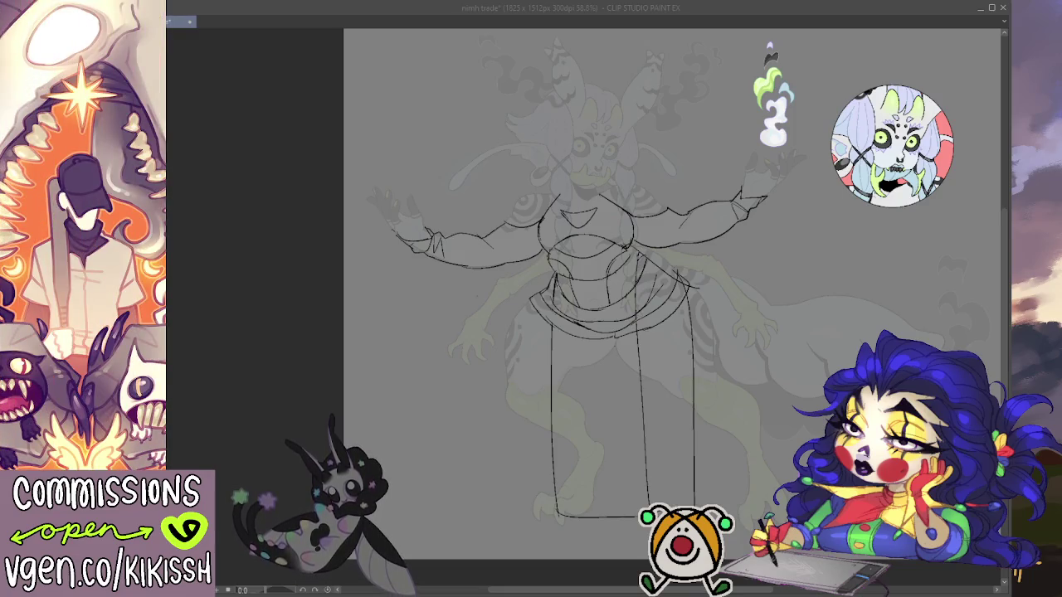
pyautogui.hotkey('ctrl', '+')
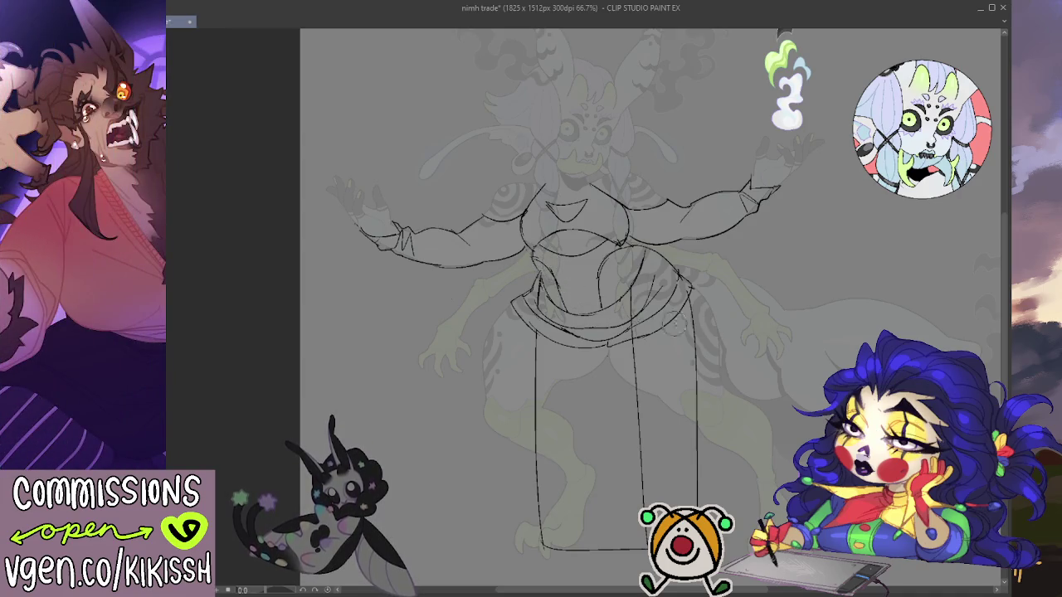
# Step: Erase the old panel lines and draw a hanging skirt panel with left, right and bottom edges
pyautogui.moveTo(775, 230); pyautogui.dragTo(794, 188)
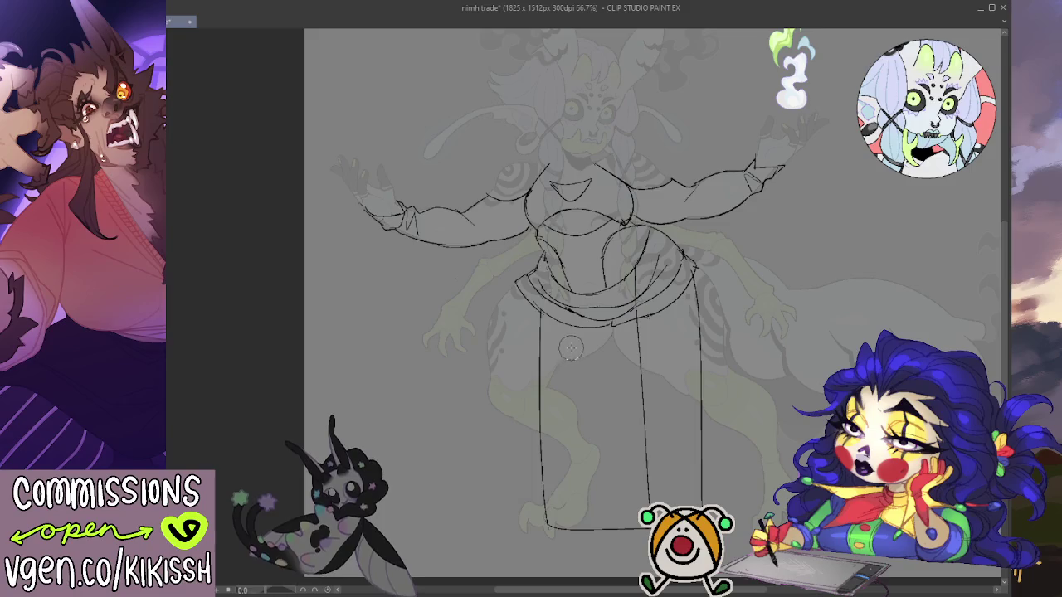
pyautogui.moveTo(541, 312)
pyautogui.mouseDown()
pyautogui.moveTo(539, 524)
pyautogui.moveTo(652, 528)
pyautogui.moveTo(636, 330)
pyautogui.mouseUp()
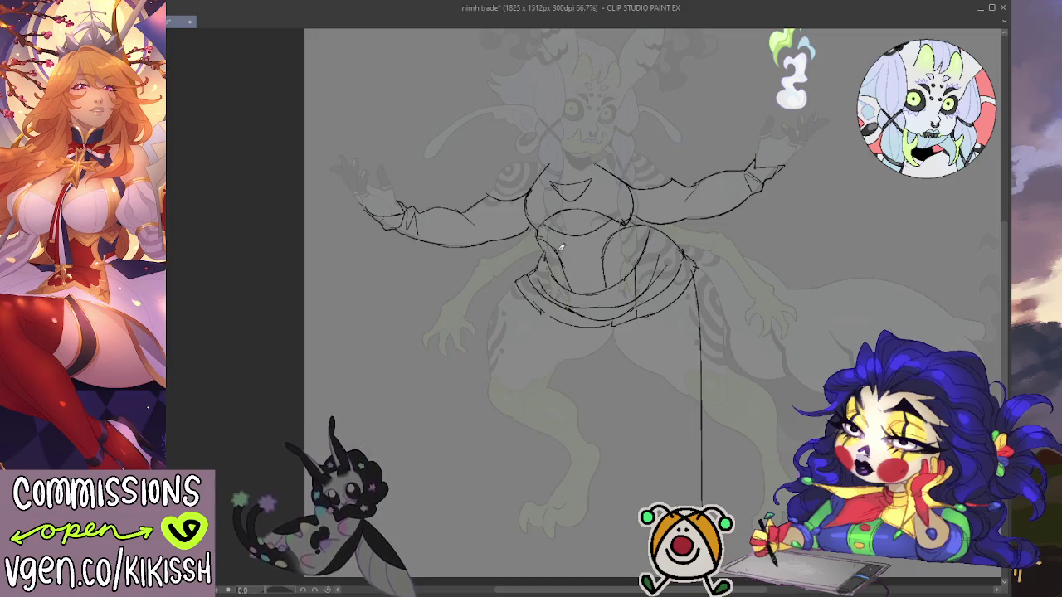
pyautogui.moveTo(563, 332); pyautogui.dragTo(569, 473)
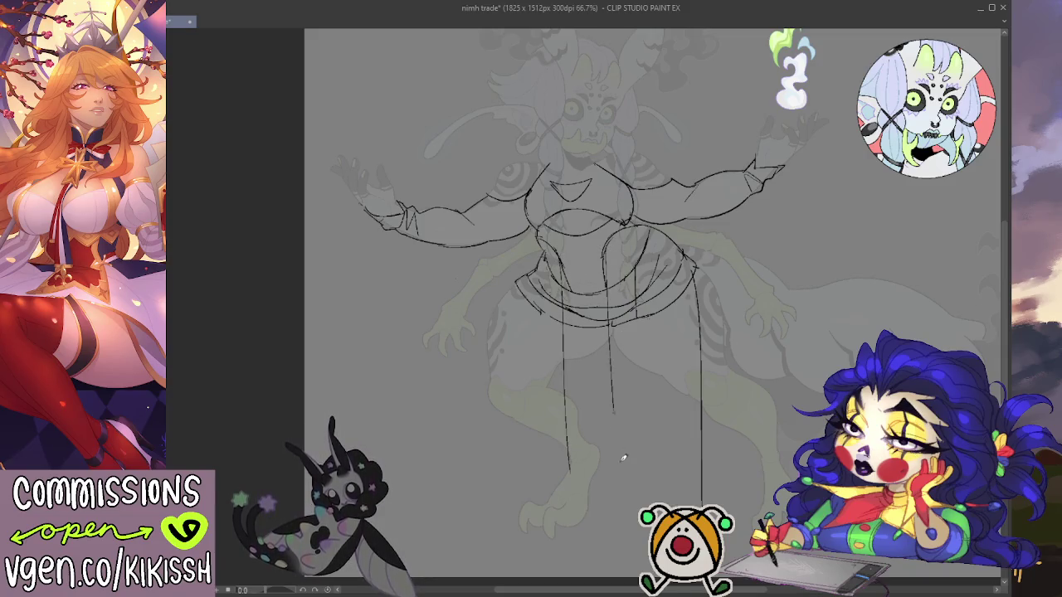
pyautogui.hotkey('ctrl', 'z')
pyautogui.moveTo(563, 283); pyautogui.dragTo(557, 511)
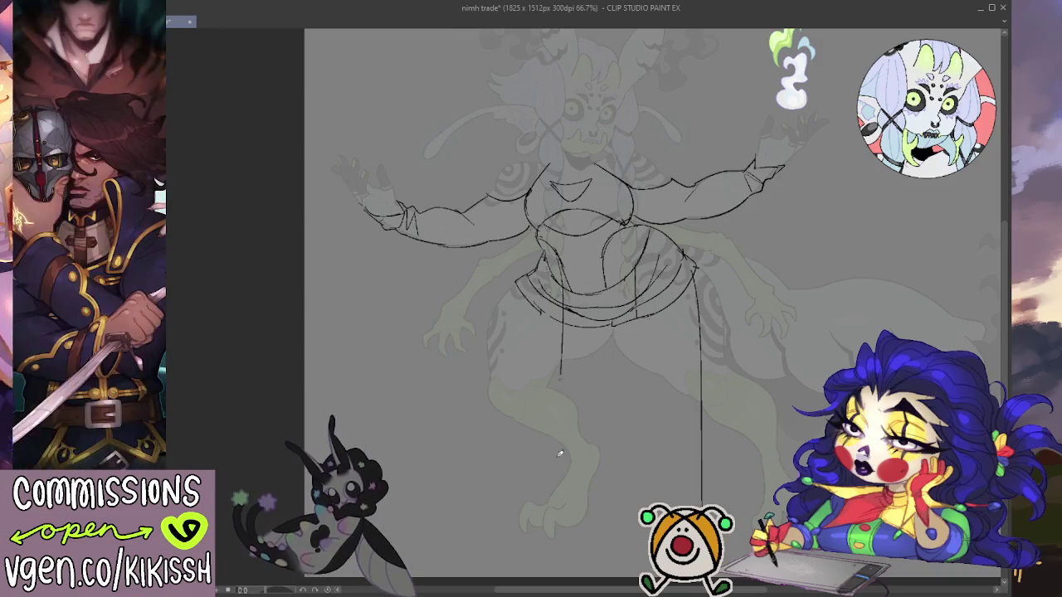
pyautogui.moveTo(607, 249); pyautogui.dragTo(631, 508)
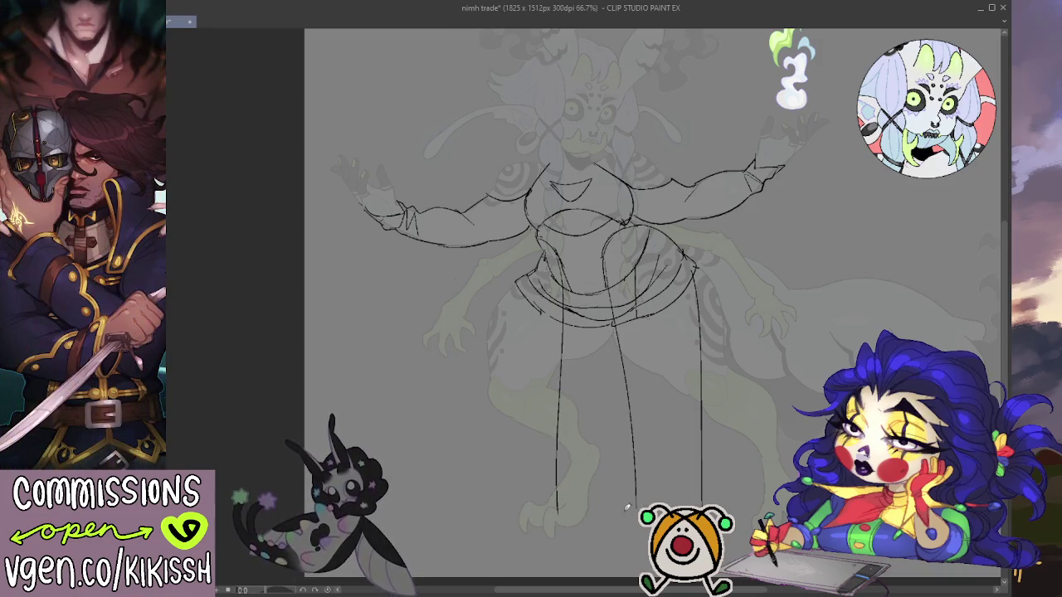
pyautogui.moveTo(561, 511); pyautogui.dragTo(637, 517)
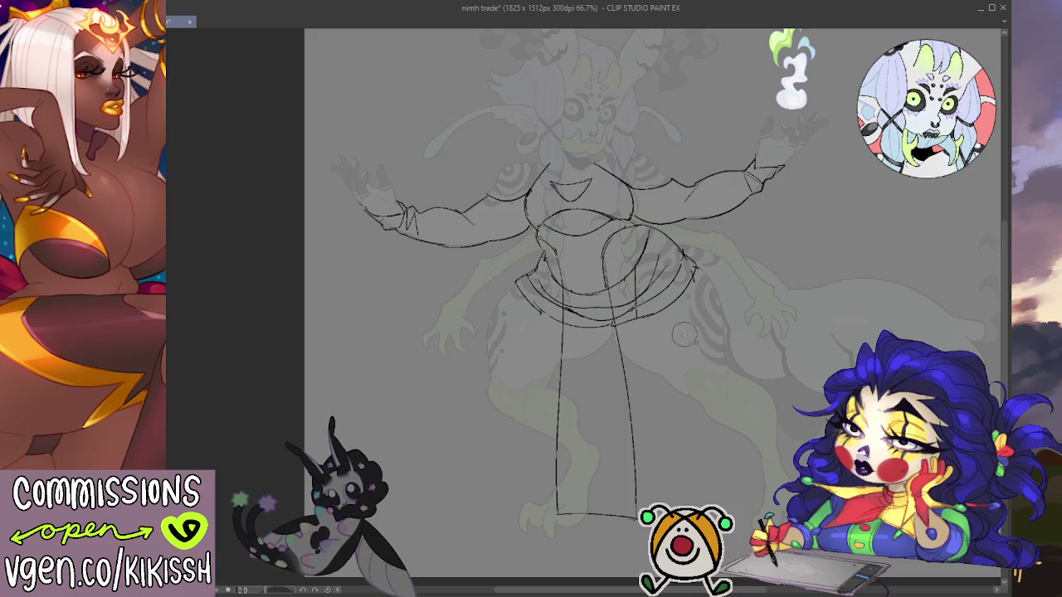
pyautogui.scroll(1, 656, 356)
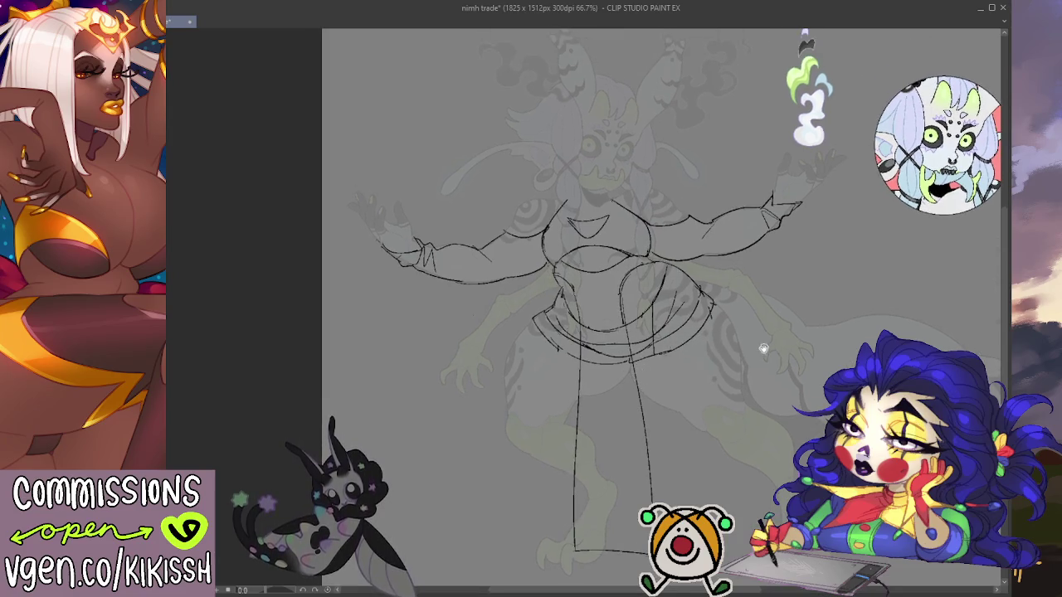
pyautogui.scroll(1, 757, 350)
pyautogui.hscroll(-1, 764, 352)
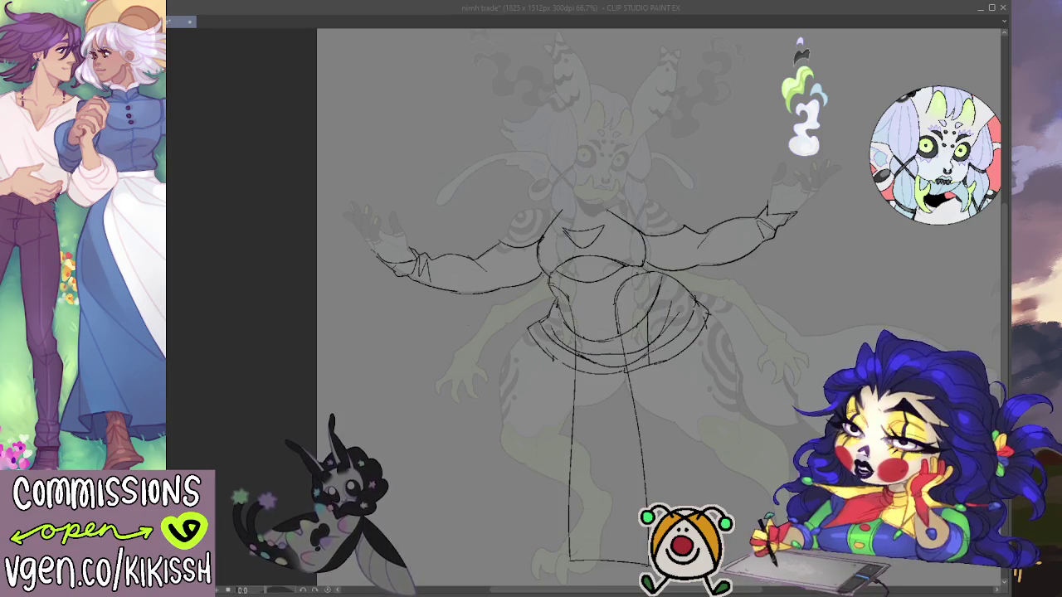
pyautogui.click(648, 326)
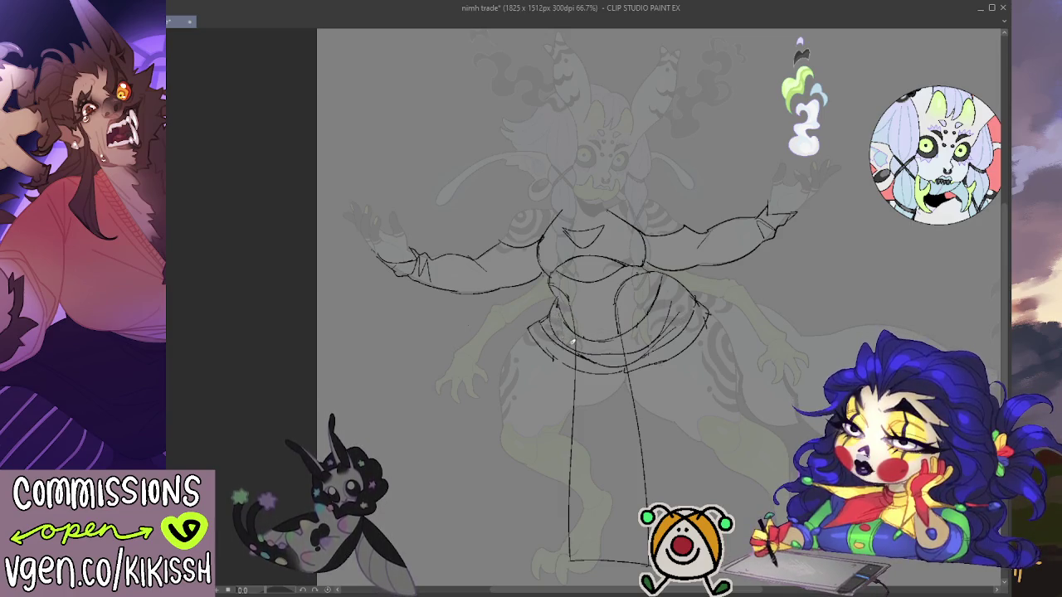
pyautogui.moveTo(723, 335); pyautogui.dragTo(711, 309)
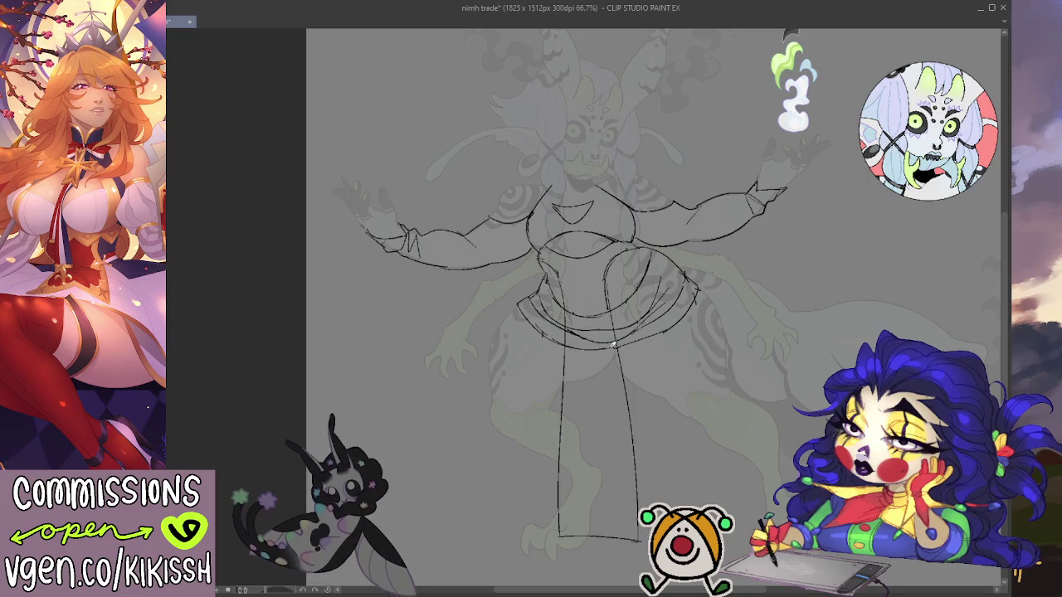
pyautogui.moveTo(712, 332); pyautogui.dragTo(702, 324)
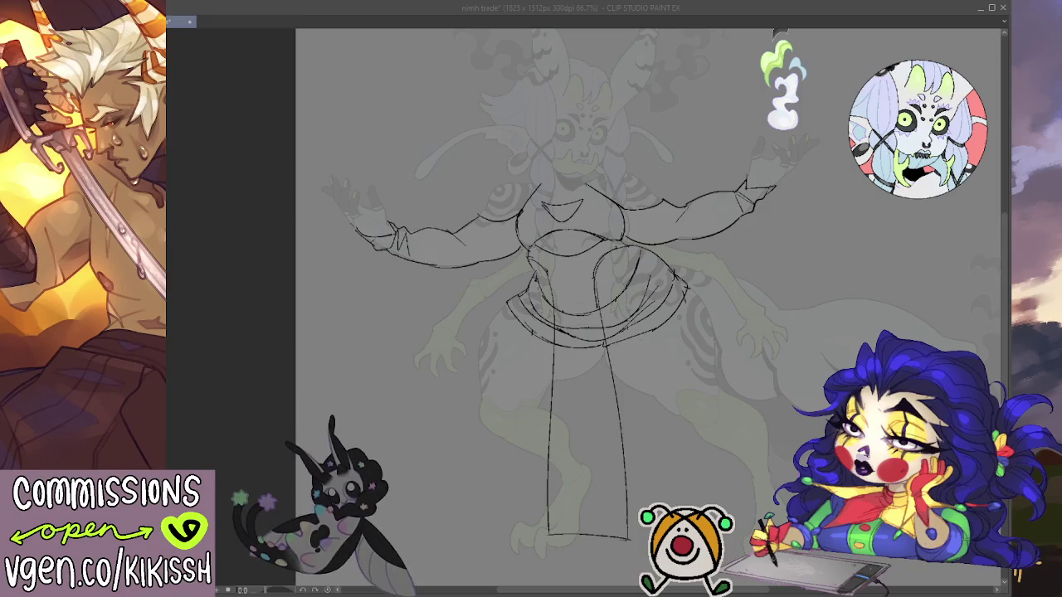
pyautogui.hotkey('alt', 'Tab')
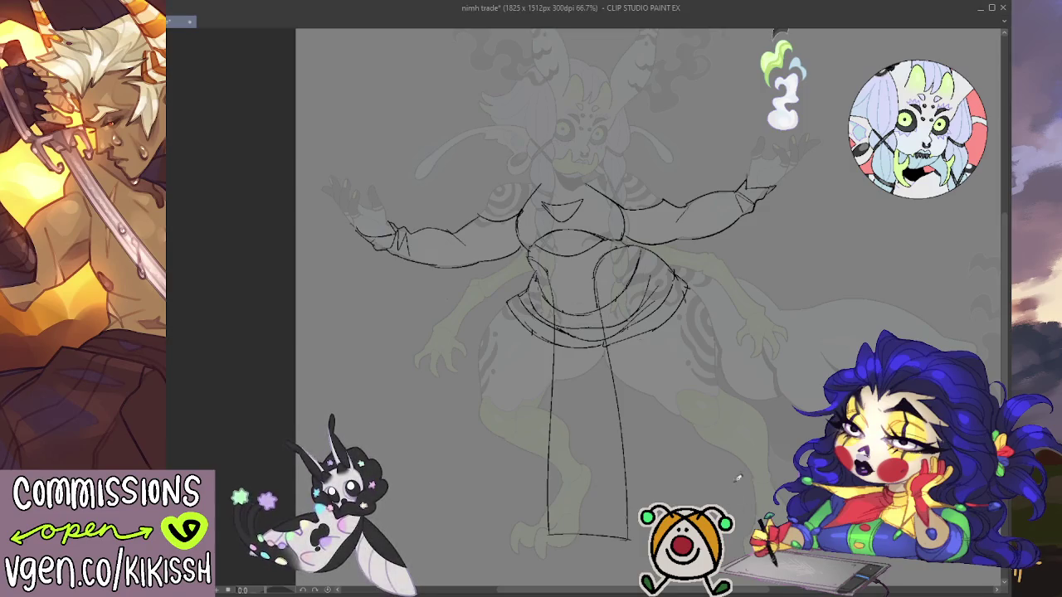
# Step: Darken the skirt panels' hem line with a pencil stroke, then move the view toward the sash
pyautogui.moveTo(733, 484); pyautogui.dragTo(768, 466)
pyautogui.moveTo(656, 290); pyautogui.dragTo(660, 290)
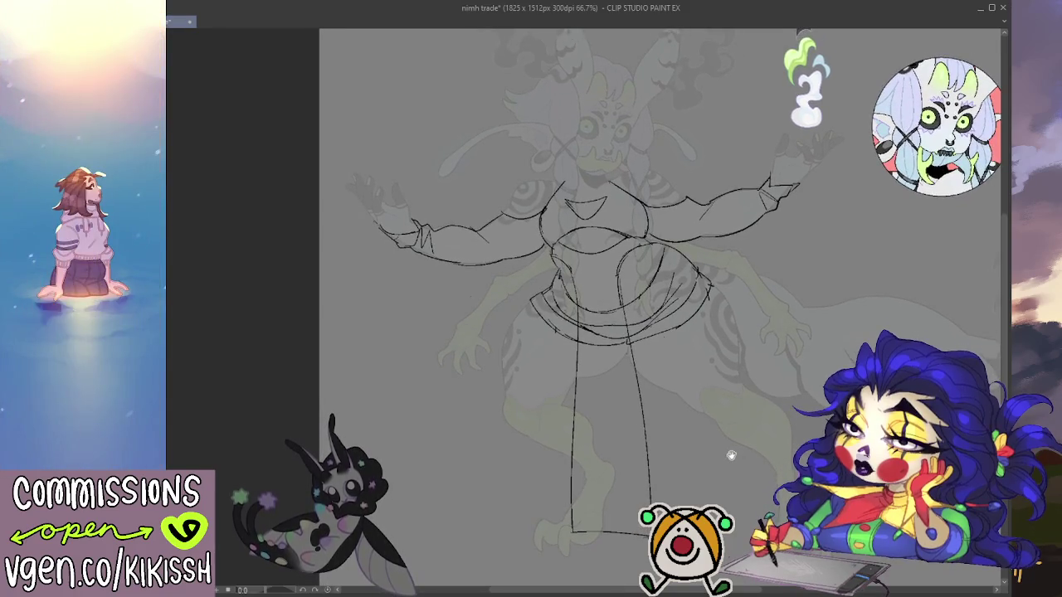
pyautogui.scroll(2, 735, 455)
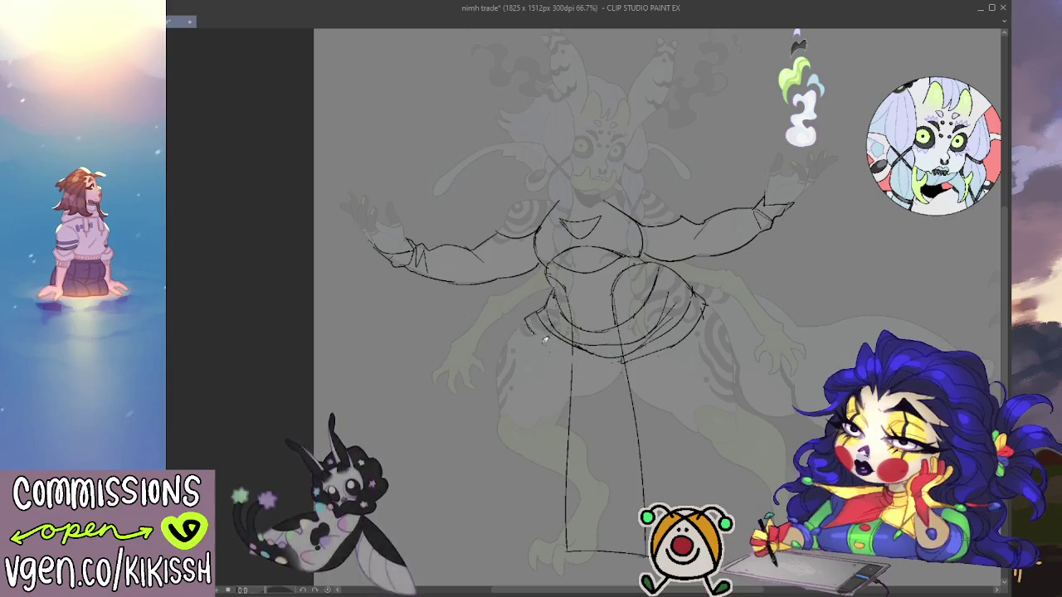
pyautogui.moveTo(553, 341)
pyautogui.mouseDown()
pyautogui.moveTo(629, 355)
pyautogui.moveTo(621, 362)
pyautogui.mouseUp()
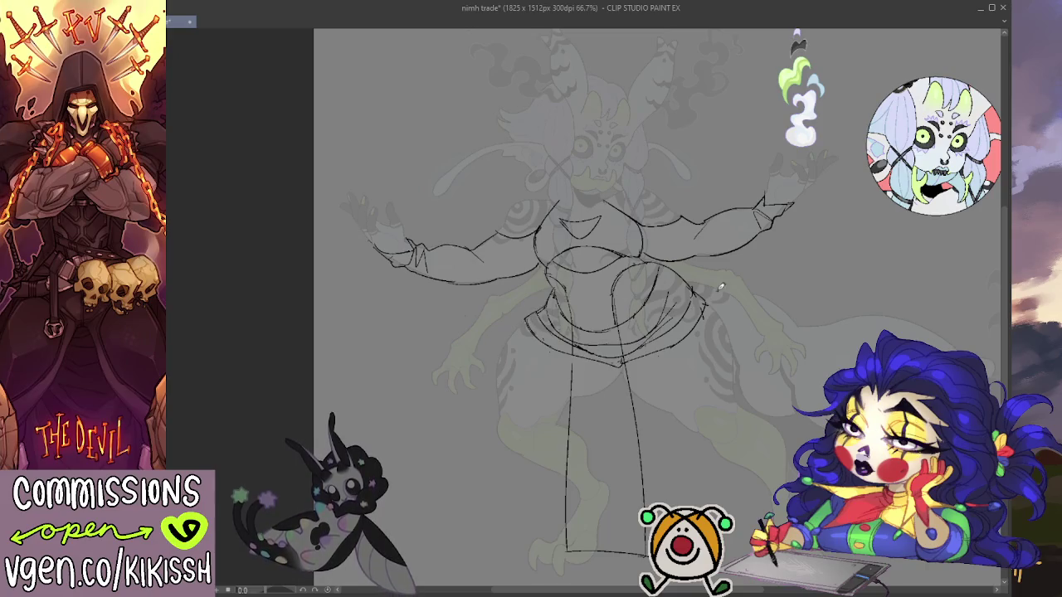
pyautogui.moveTo(706, 301); pyautogui.dragTo(691, 287)
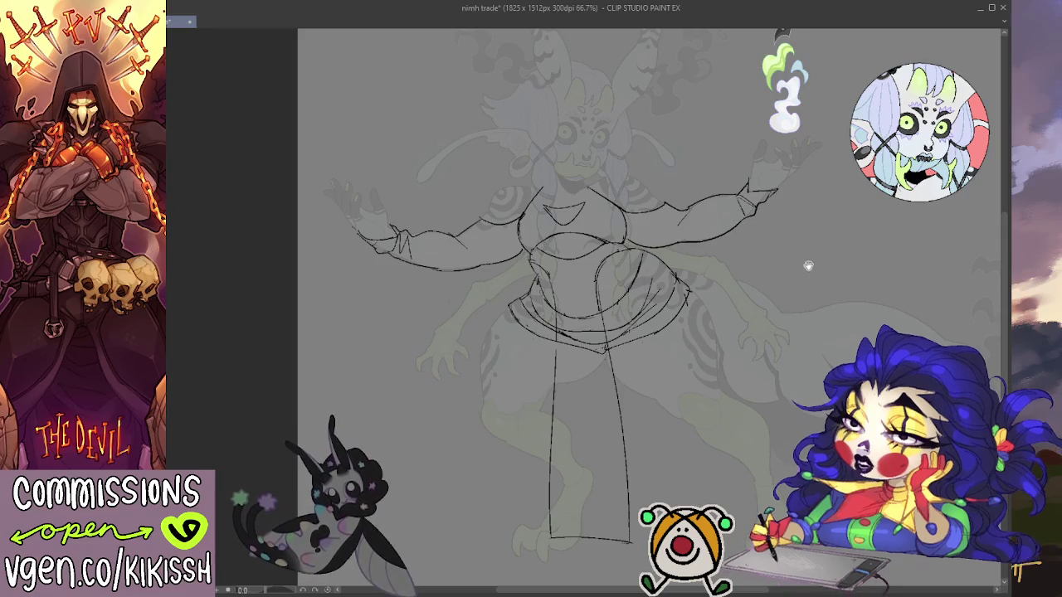
pyautogui.moveTo(808, 264); pyautogui.dragTo(801, 249)
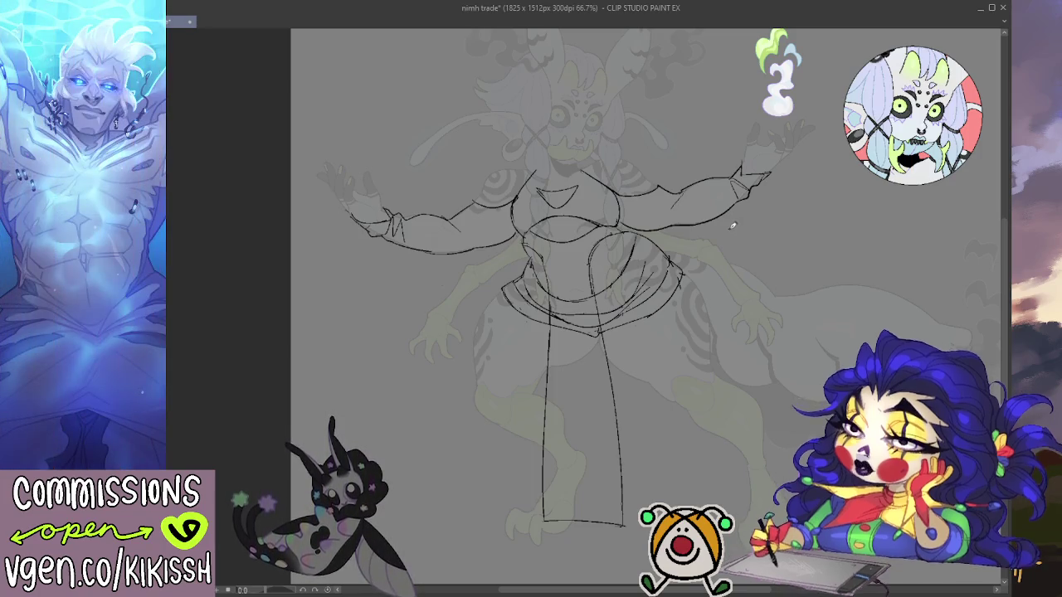
# Step: Undo two skirt strokes, then redo them to bring back the wider panels and torso lines
pyautogui.hotkey('ctrl', 'z')
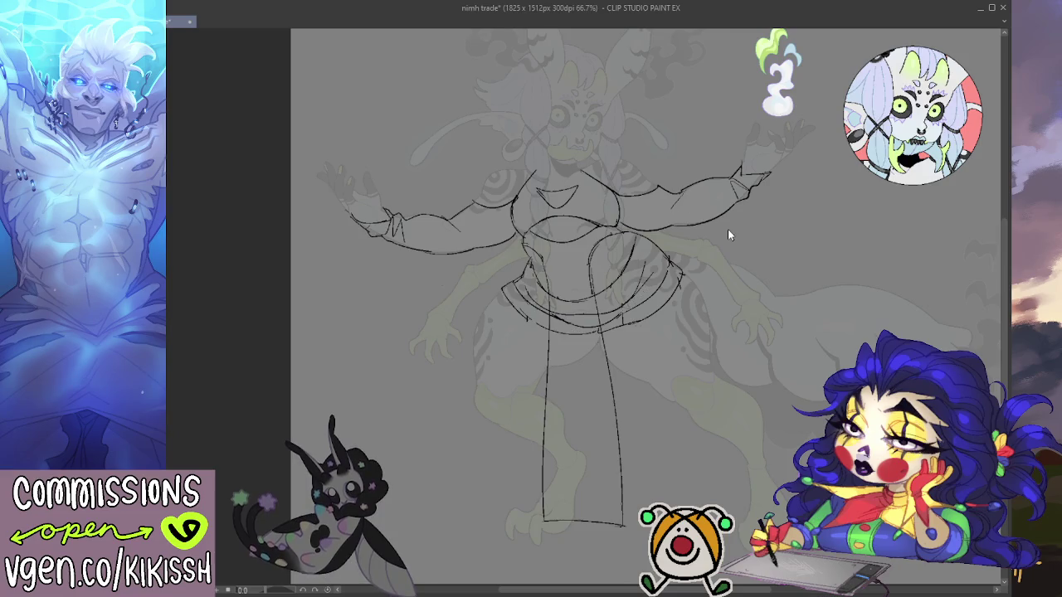
pyautogui.hotkey('ctrl', 'z')
pyautogui.hotkey('ctrl', 'z')
pyautogui.hotkey('ctrl', 'z')
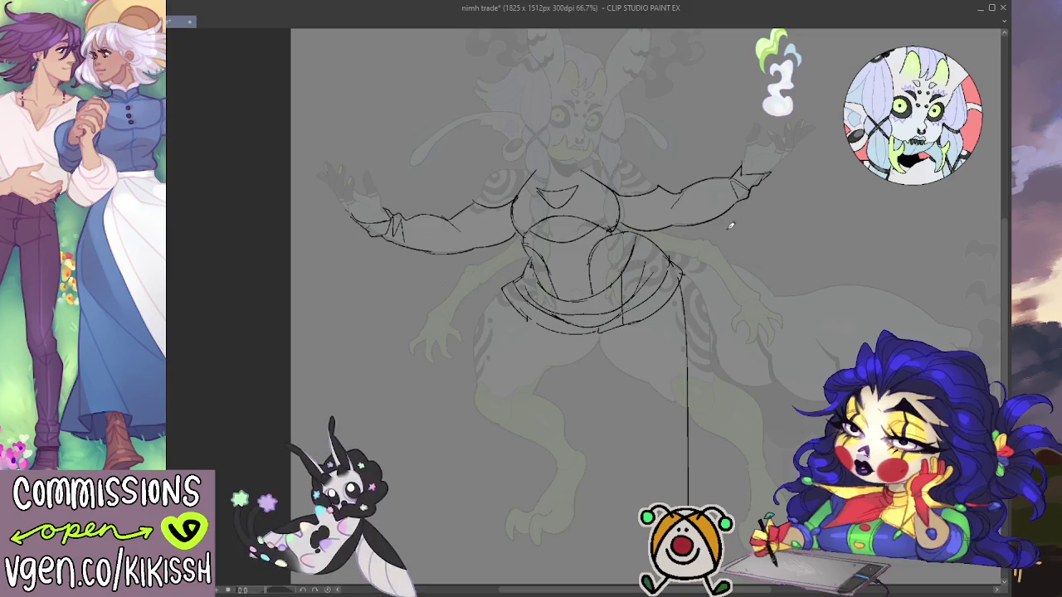
pyautogui.hotkey('ctrl', 'y')
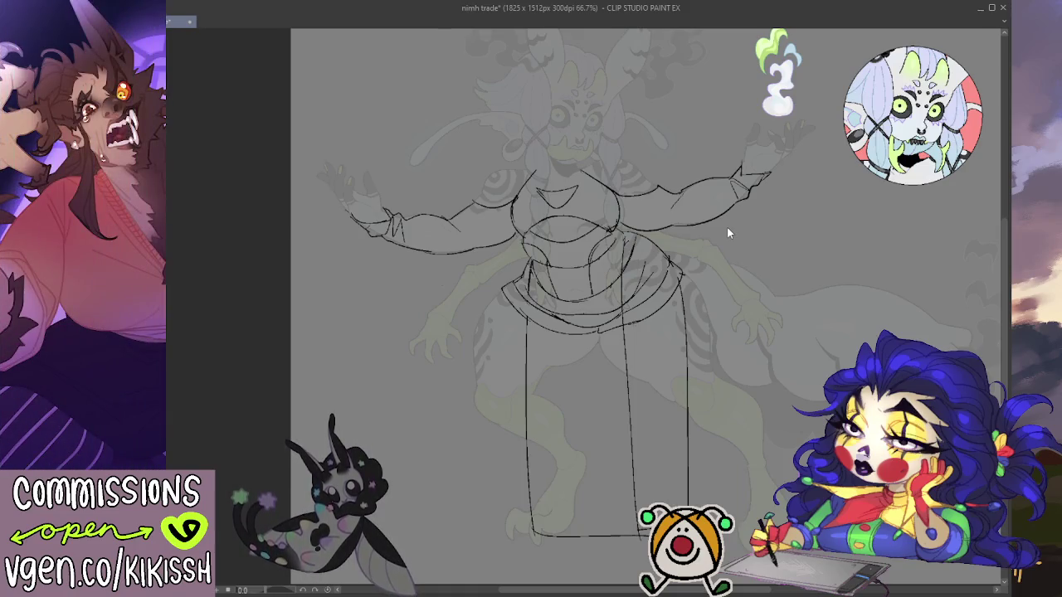
pyautogui.hotkey('ctrl', 'y')
pyautogui.hotkey('ctrl', 'y')
pyautogui.hotkey('ctrl', 'y')
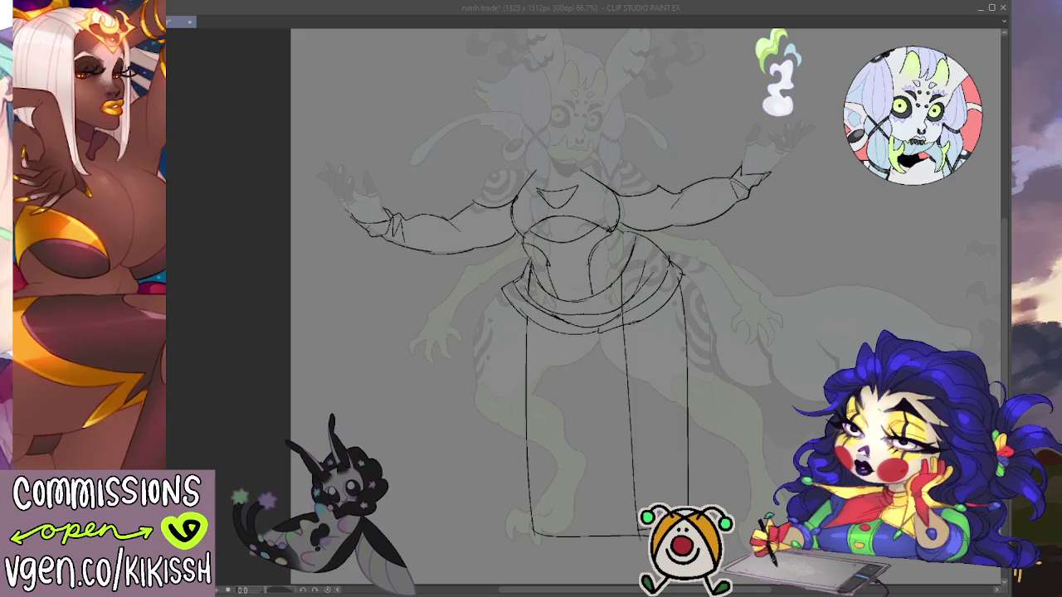
pyautogui.moveTo(608, 294); pyautogui.dragTo(575, 336)
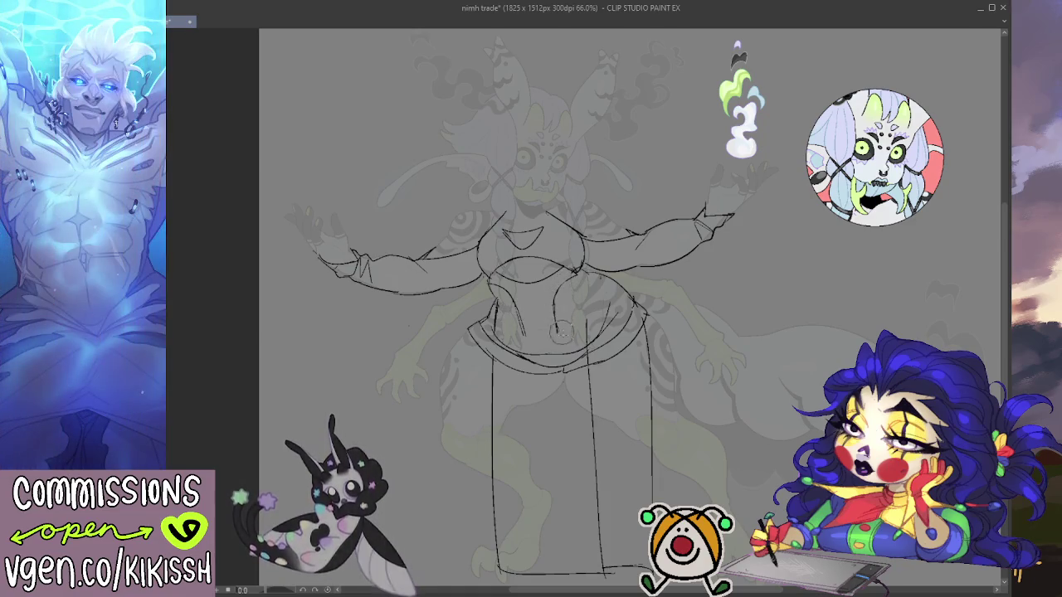
# Step: Draw a curved line on the belly below the sash and erase the skirt's left and bottom lines
pyautogui.moveTo(561, 335)
pyautogui.mouseDown()
pyautogui.moveTo(560, 297)
pyautogui.moveTo(562, 334)
pyautogui.mouseUp()
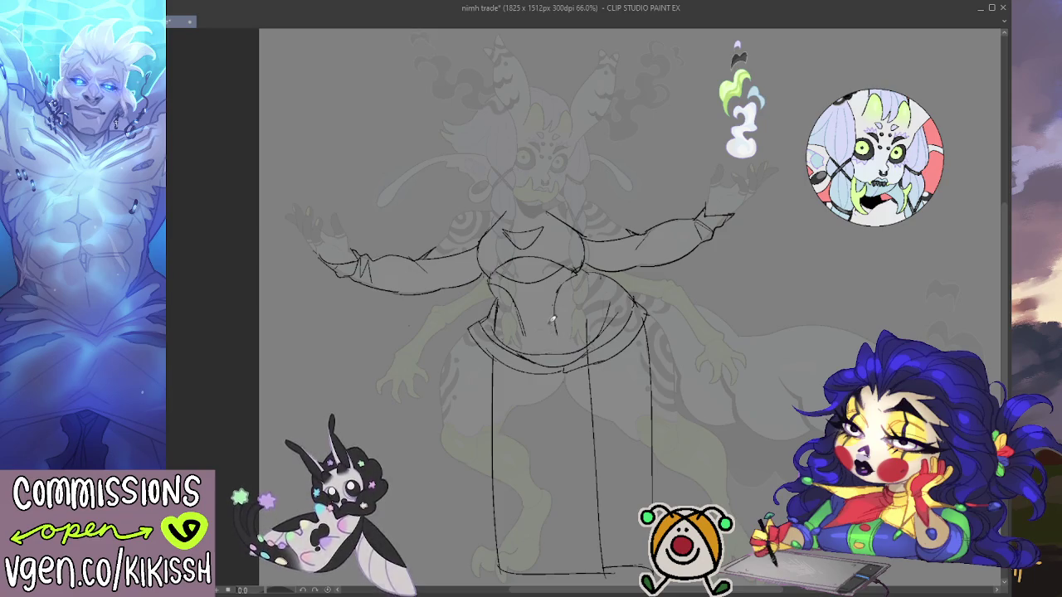
pyautogui.hotkey('ctrl', 'z')
pyautogui.moveTo(552, 299); pyautogui.dragTo(558, 332)
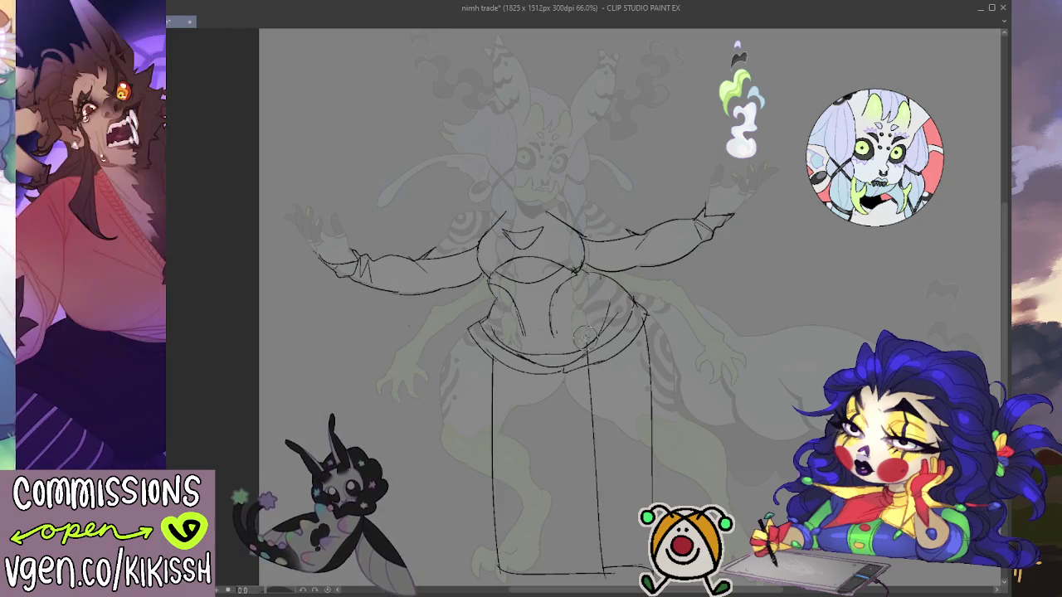
pyautogui.moveTo(494, 365)
pyautogui.mouseDown()
pyautogui.moveTo(497, 569)
pyautogui.moveTo(611, 573)
pyautogui.moveTo(603, 420)
pyautogui.moveTo(587, 372)
pyautogui.moveTo(596, 535)
pyautogui.moveTo(637, 569)
pyautogui.moveTo(654, 465)
pyautogui.moveTo(650, 326)
pyautogui.mouseUp()
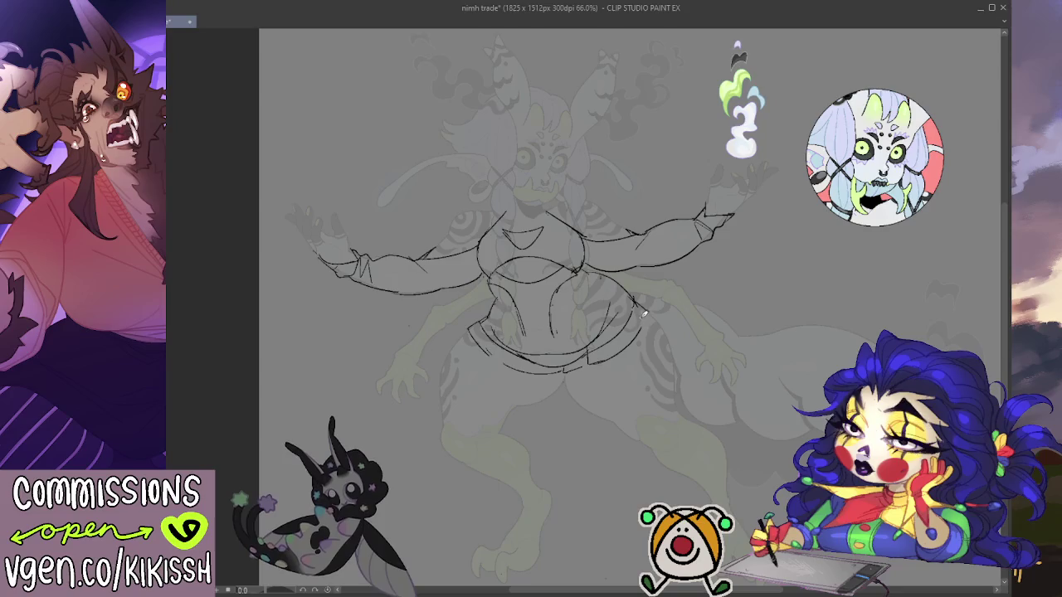
# Step: Draw a belly curve down from the waist and erase the remaining vertical skirt lines
pyautogui.hotkey('ctrl', 'z')
pyautogui.moveTo(581, 269); pyautogui.dragTo(560, 335)
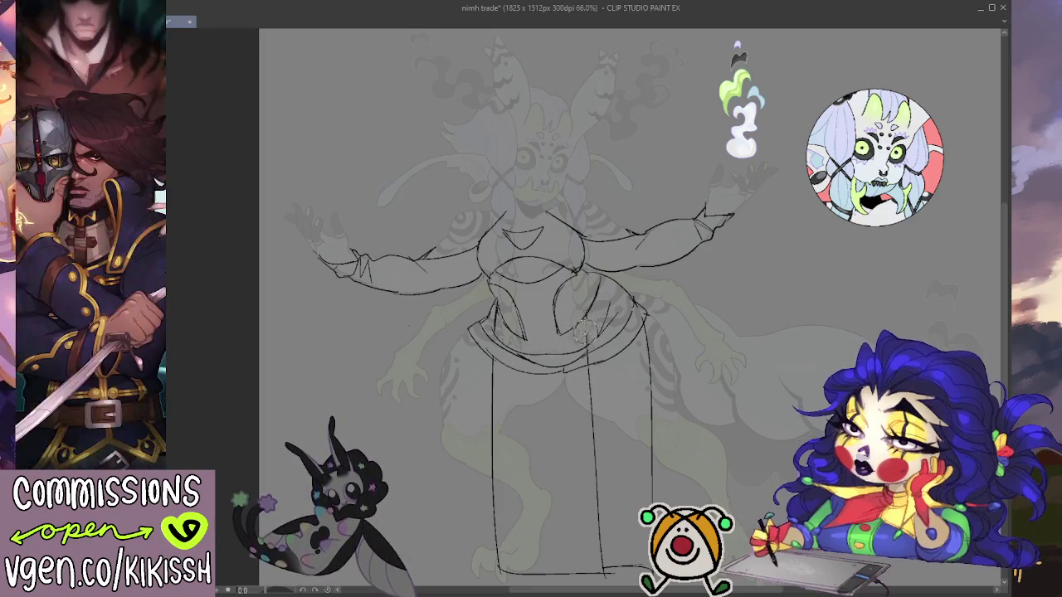
pyautogui.moveTo(597, 573)
pyautogui.mouseDown()
pyautogui.moveTo(474, 574)
pyautogui.moveTo(494, 365)
pyautogui.mouseUp()
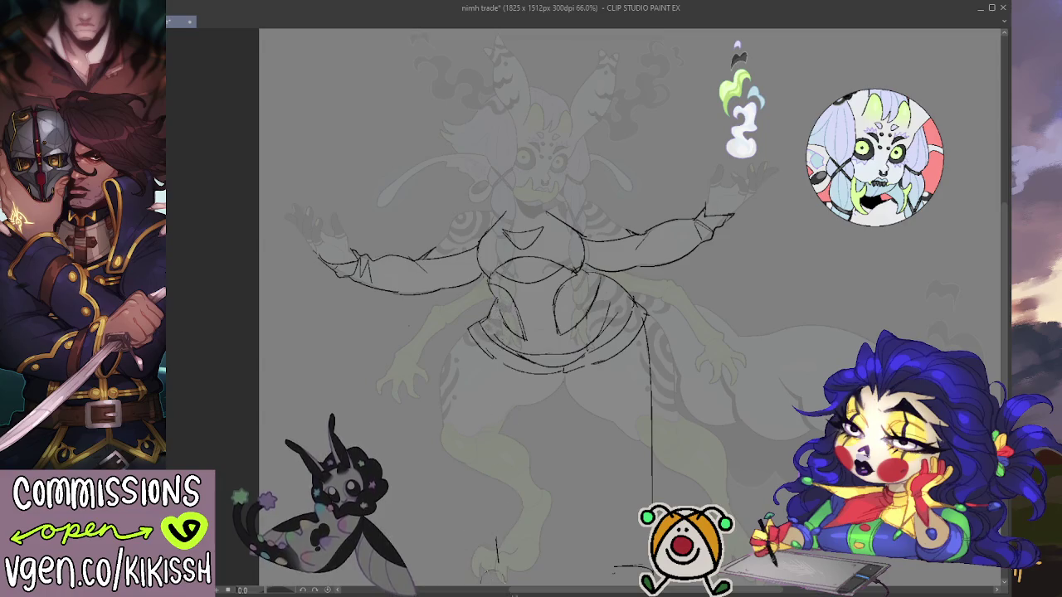
pyautogui.moveTo(648, 551)
pyautogui.mouseDown()
pyautogui.moveTo(642, 361)
pyautogui.moveTo(654, 464)
pyautogui.mouseUp()
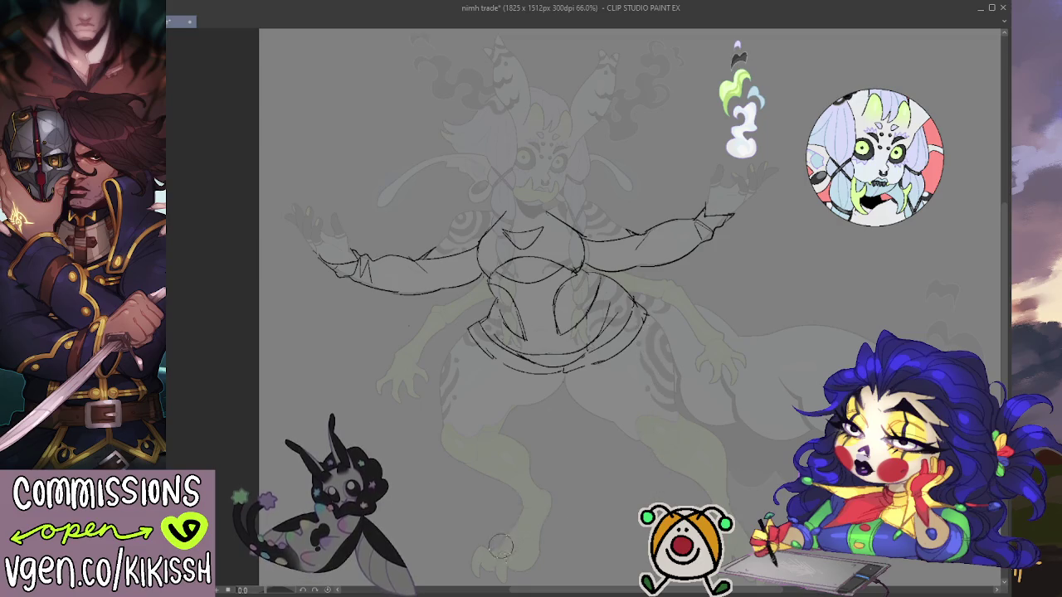